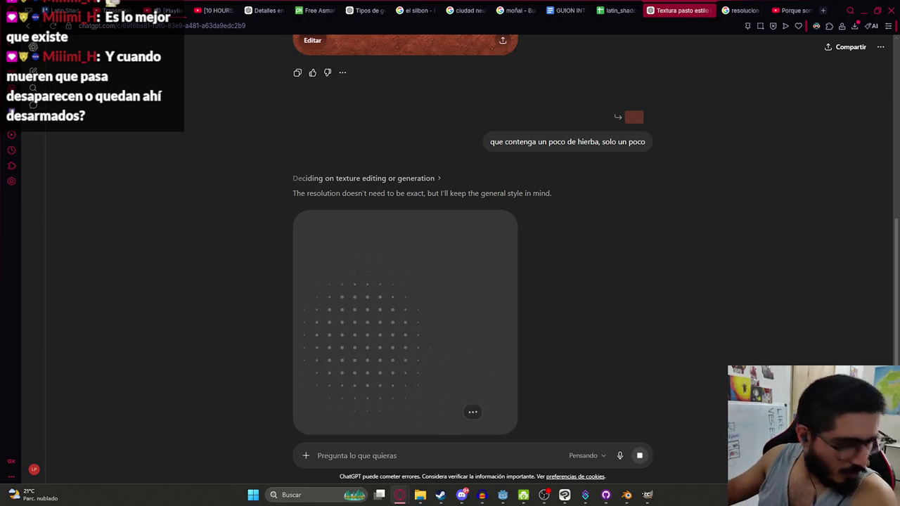
Step: Open the generated red dirt texture full size, copy it, and go back to GIMP
scroll(523, 398, down, 4)
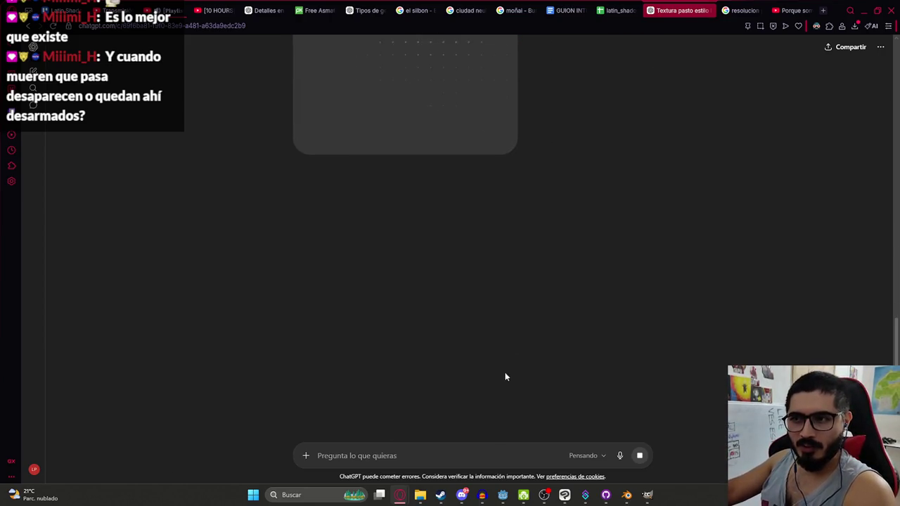
scroll(168, 203, up, 3)
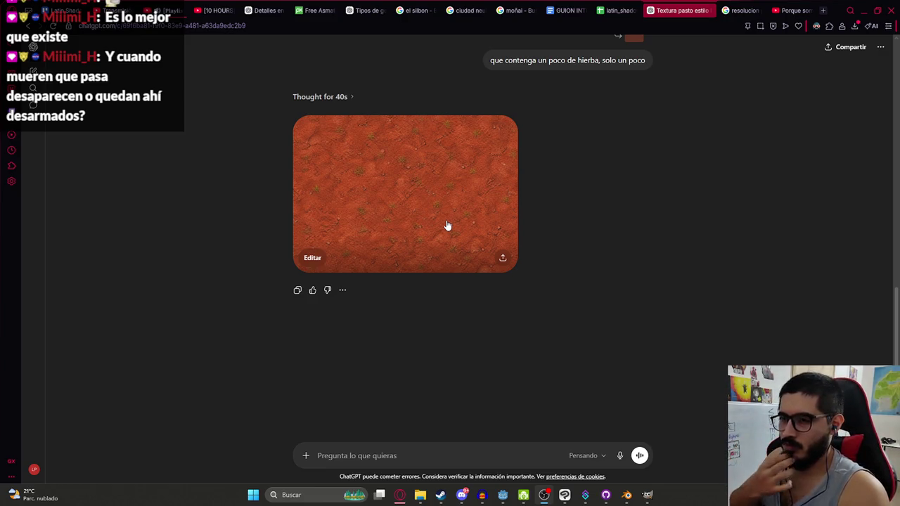
click(434, 162)
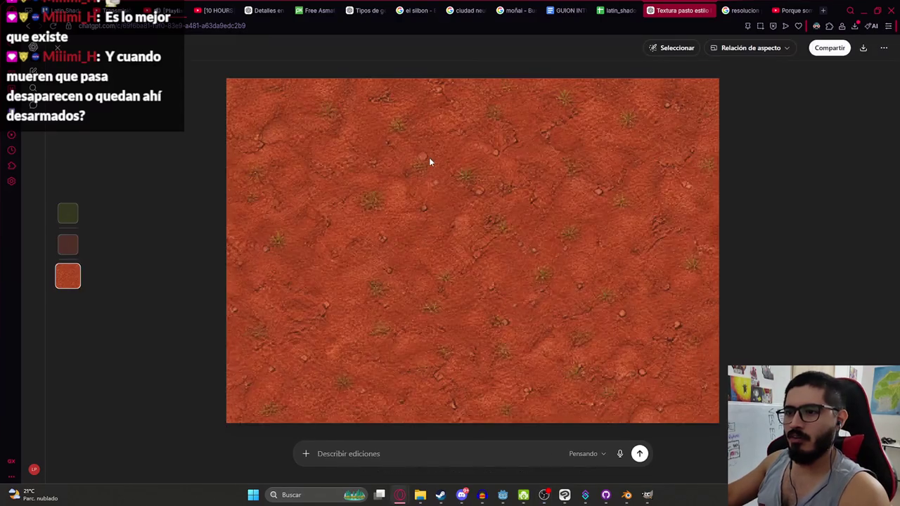
right_click(480, 206)
click(501, 238)
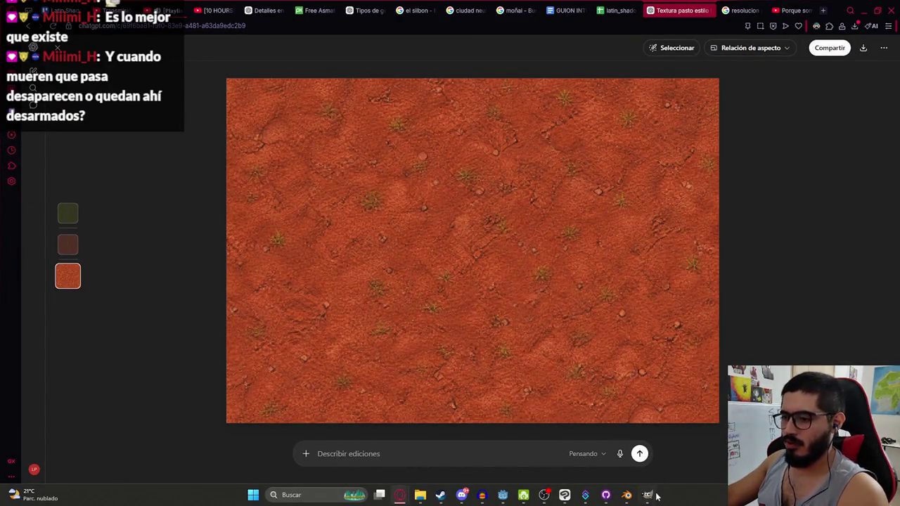
click(647, 495)
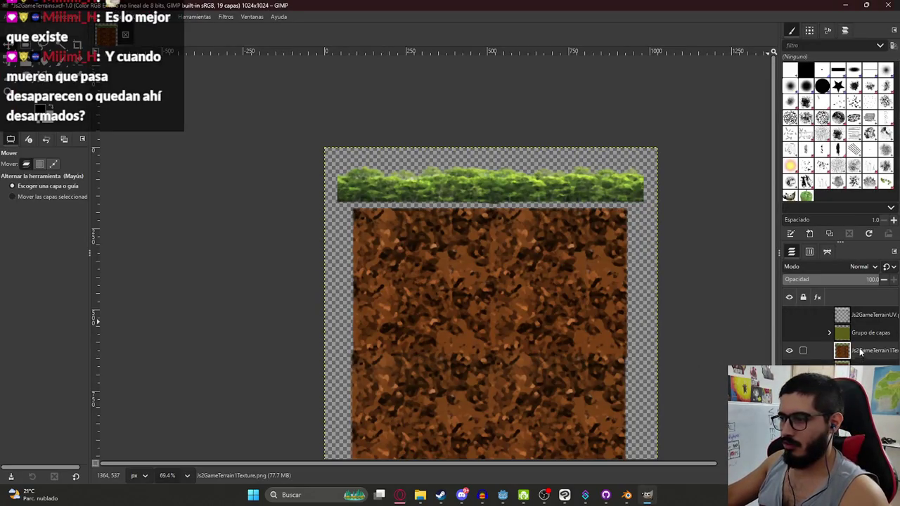
Step: Paste the red dirt texture into a new layer group, scaled down over the dirt area
click(808, 377)
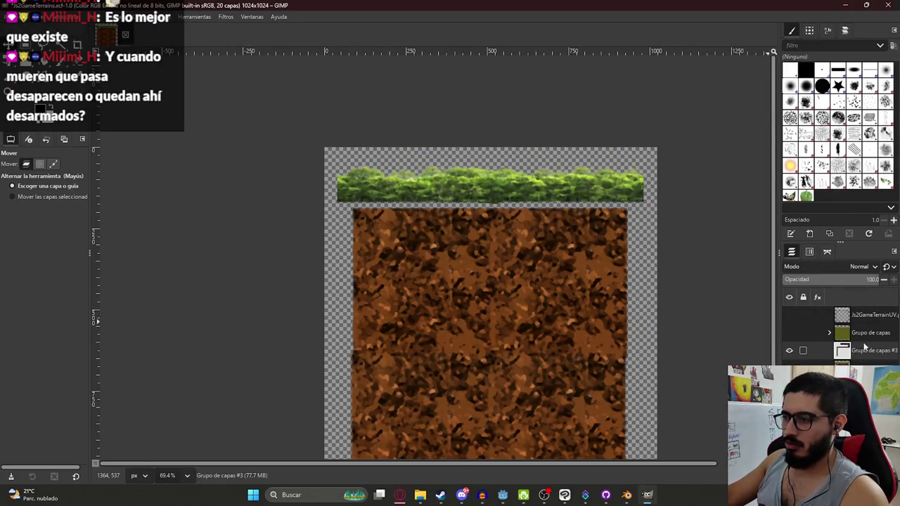
key(ctrl+v)
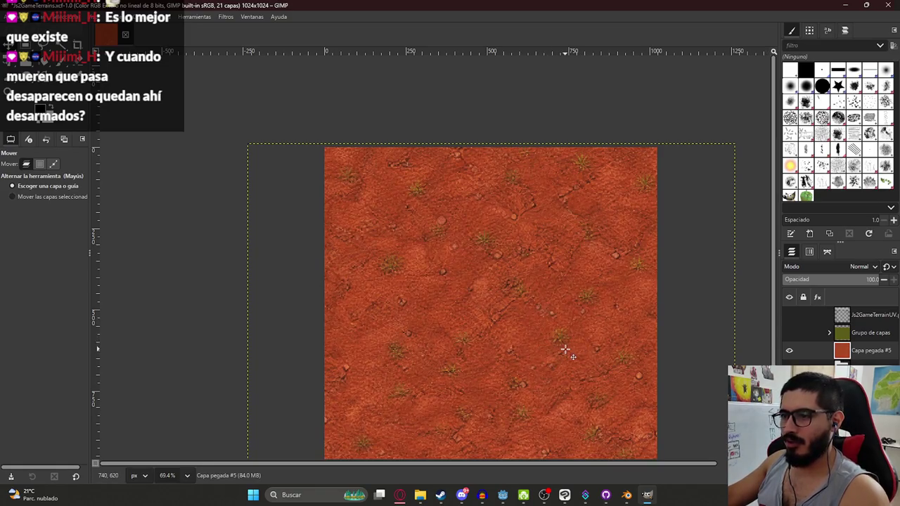
key(shift+t)
click(564, 349)
scroll(564, 349, down, 2)
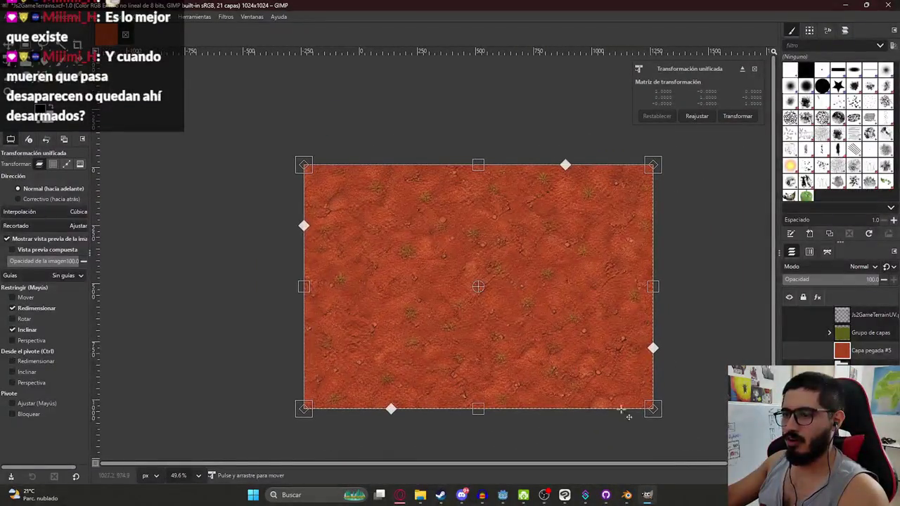
mouse_move(653, 411)
mouse_down()
mouse_move(433, 255)
mouse_move(462, 274)
mouse_up()
scroll(422, 223, up, 3)
drag(417, 238, 498, 321)
key(Return)
Step: Show the UV layout overlay and nudge the texture left to line up with the dirt edge
click(789, 315)
mouse_move(395, 254)
mouse_down()
mouse_move(381, 267)
mouse_move(315, 258)
mouse_move(344, 252)
mouse_up()
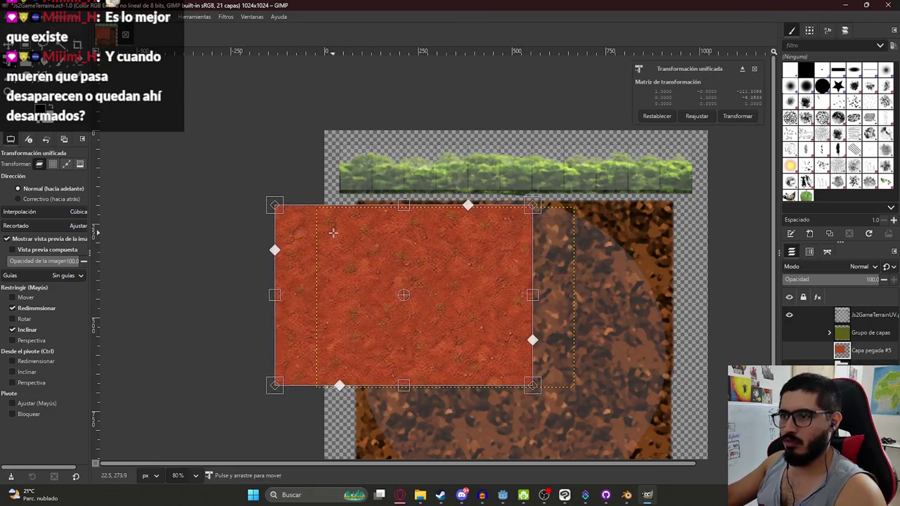
key(Return)
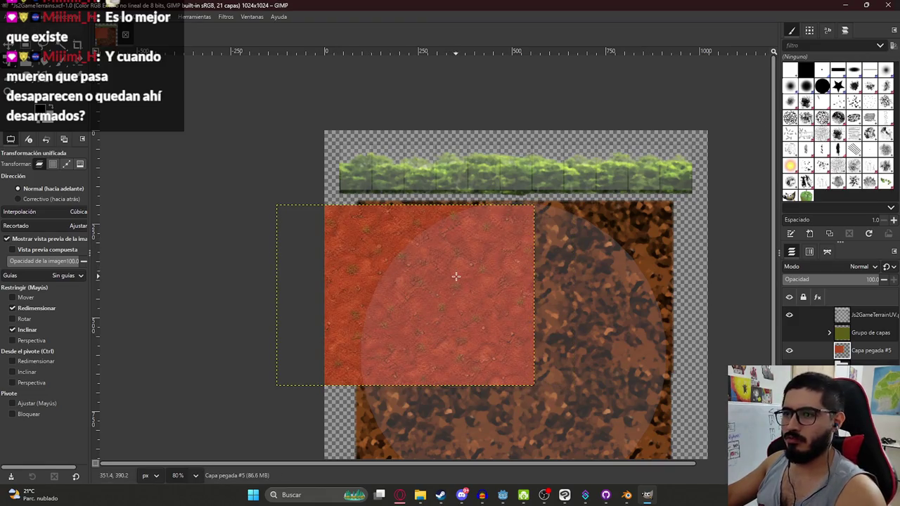
scroll(476, 254, up, 4)
mouse_move(225, 200)
mouse_down()
mouse_move(192, 191)
mouse_move(179, 223)
mouse_move(196, 187)
mouse_up()
key(Return)
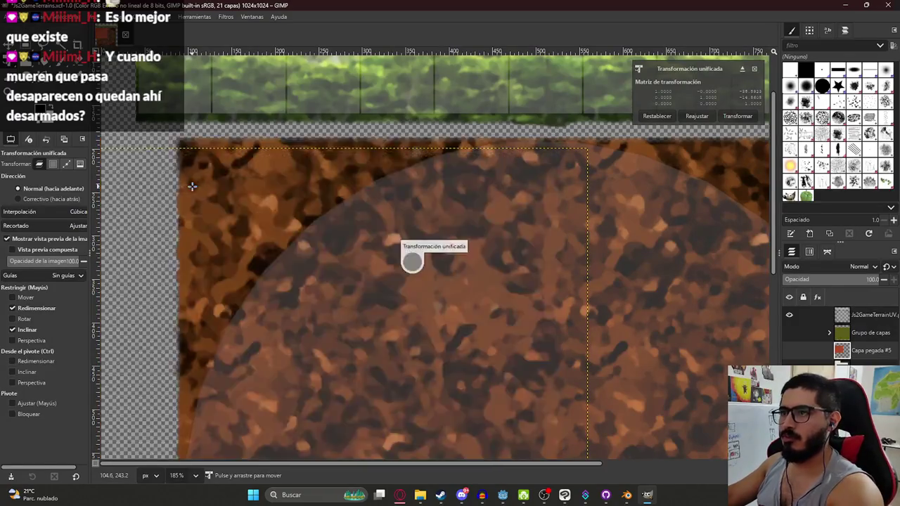
scroll(295, 204, down, 4)
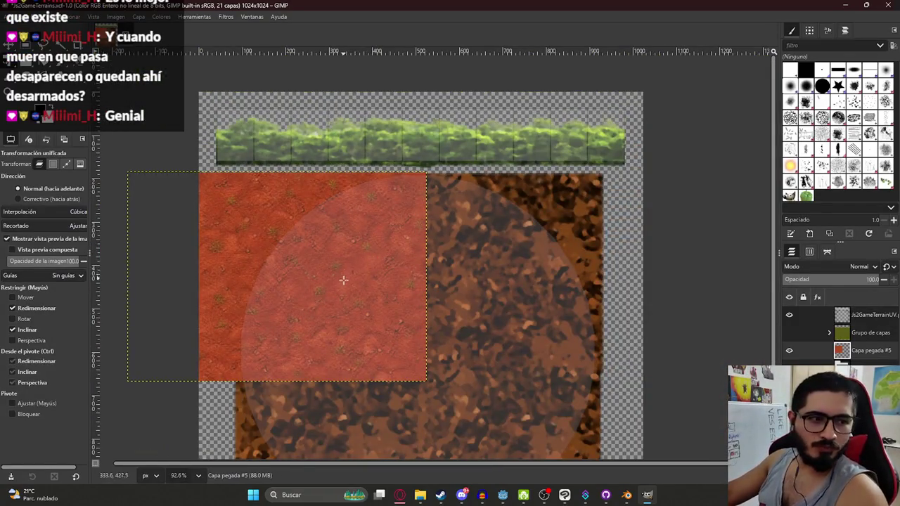
scroll(343, 279, up, 2)
Step: Duplicate the dirt texture layer and move the copy to the right of the first
key(ctrl+c)
key(ctrl+v)
click(241, 227)
drag(241, 227, 555, 210)
Step: Line up the duplicate dirt tile edge to edge with the first tile
scroll(426, 150, up, 7)
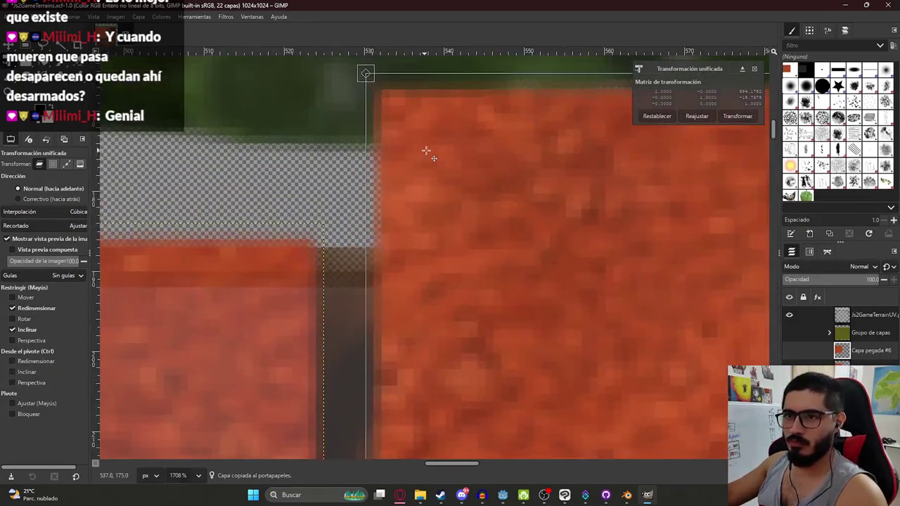
mouse_move(426, 150)
mouse_down()
mouse_move(375, 291)
mouse_move(351, 301)
mouse_up()
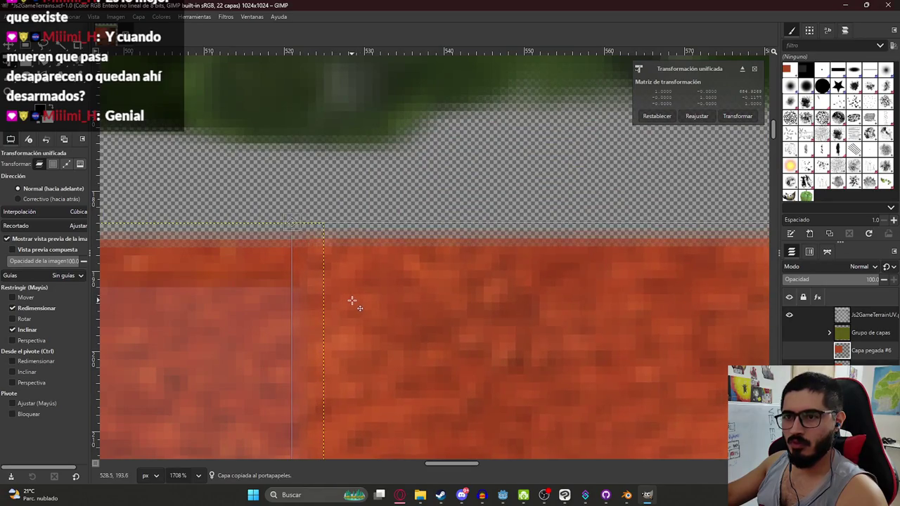
key(Return)
scroll(376, 307, down, 4)
scroll(375, 307, down, 8)
scroll(363, 371, up, 2)
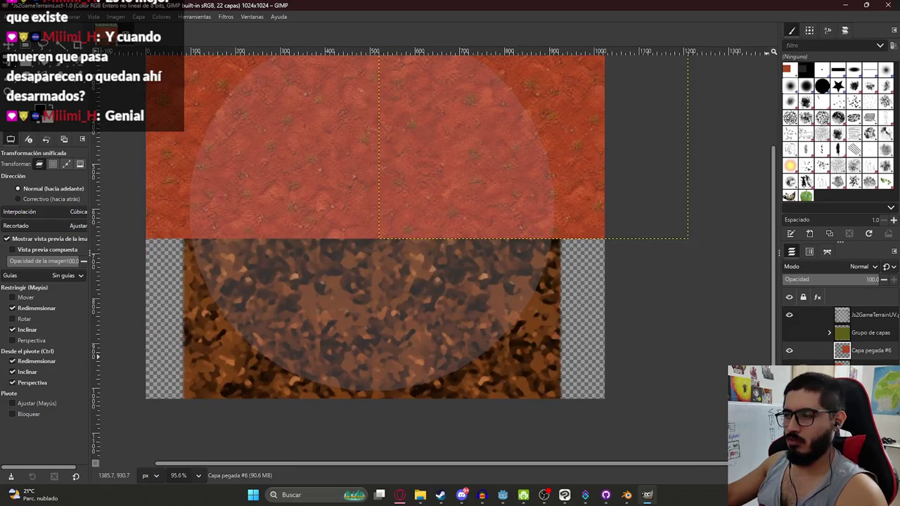
Step: Paste more dirt copies and move the Capa pegada #7 copy down over the lower dirt
key(ctrl+v)
key(ctrl+v)
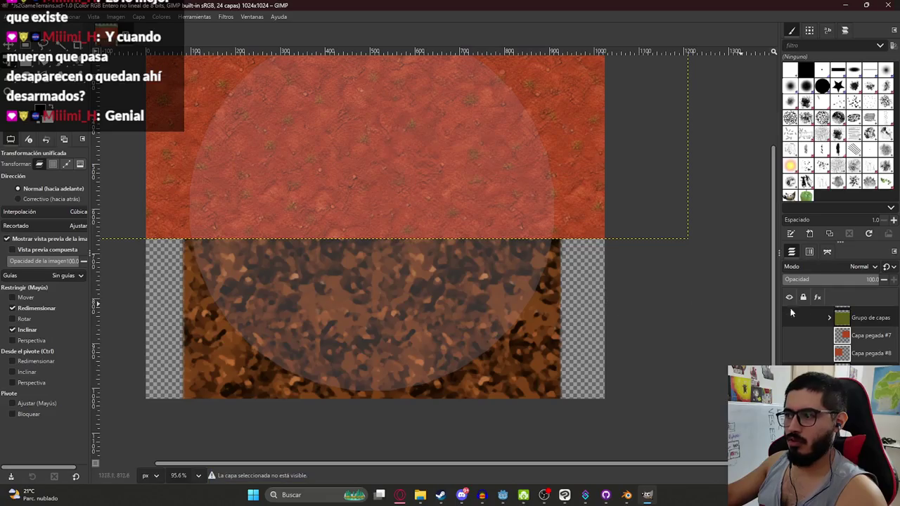
click(887, 354)
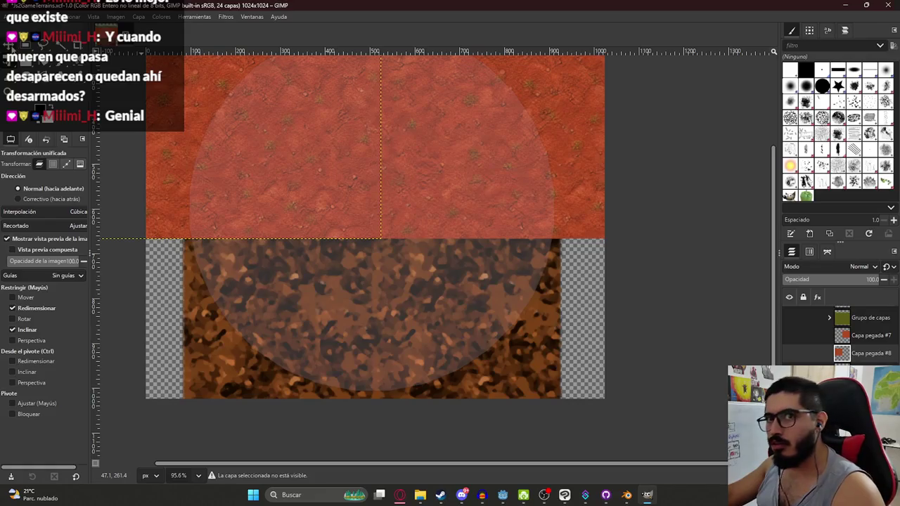
key(m)
mouse_move(133, 86)
mouse_down()
mouse_move(171, 195)
mouse_move(163, 241)
mouse_up()
key(ctrl+z)
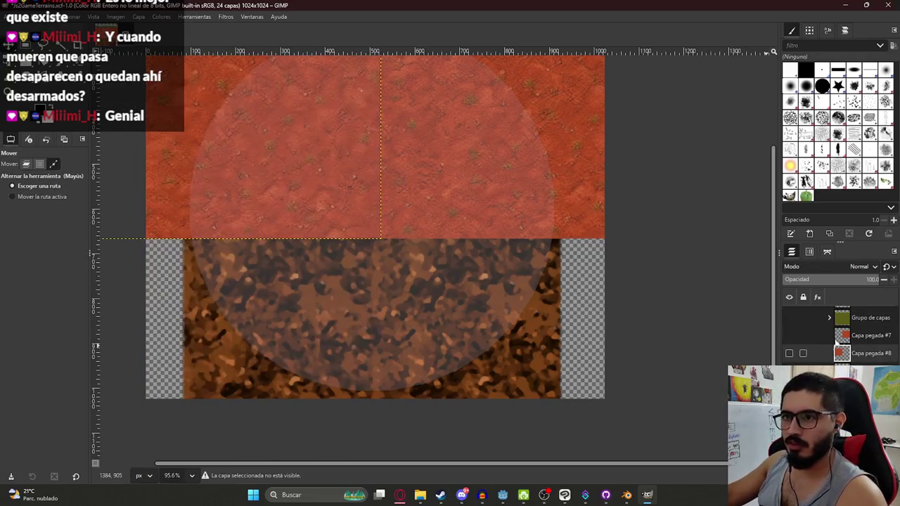
click(790, 337)
click(866, 344)
mouse_move(635, 249)
mouse_down()
mouse_move(498, 237)
mouse_move(539, 190)
mouse_move(589, 265)
mouse_move(600, 397)
mouse_up()
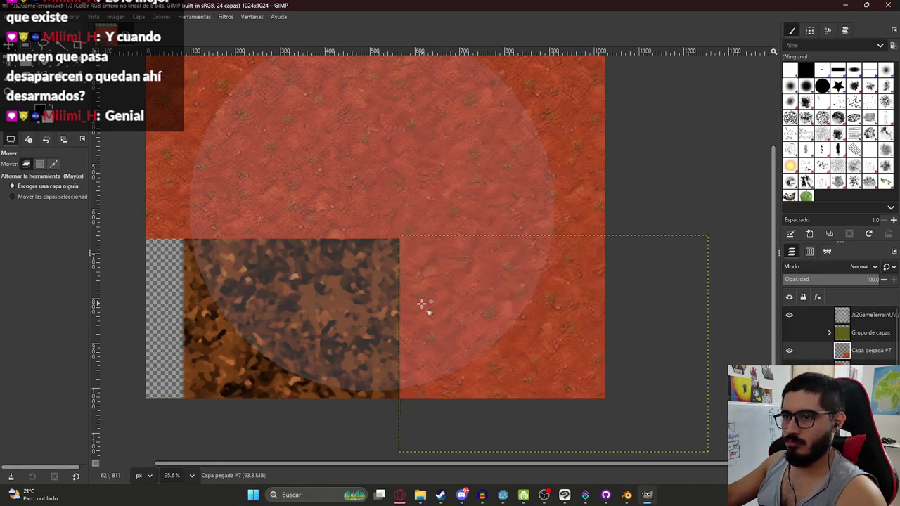
Step: Fill the lower-left dirt with another copy, fine-tune its edge, and hide the UV overlay
scroll(421, 305, up, 3)
ctrl+scroll(486, 323, up, 5)
mouse_move(363, 321)
mouse_down()
mouse_move(532, 295)
mouse_move(669, 324)
mouse_move(635, 290)
mouse_up()
ctrl+scroll(532, 273, down, 5)
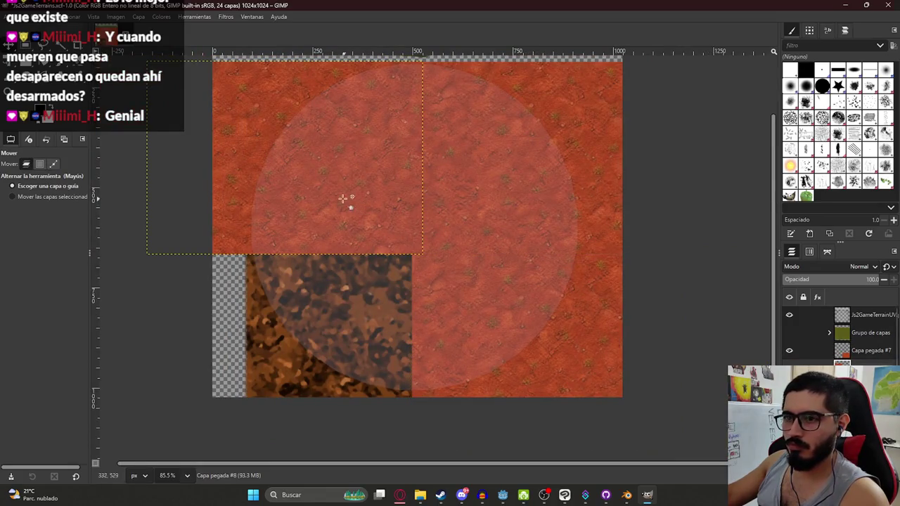
mouse_move(232, 117)
mouse_down()
mouse_move(215, 287)
mouse_move(246, 317)
mouse_up()
ctrl+scroll(323, 274, up, 3)
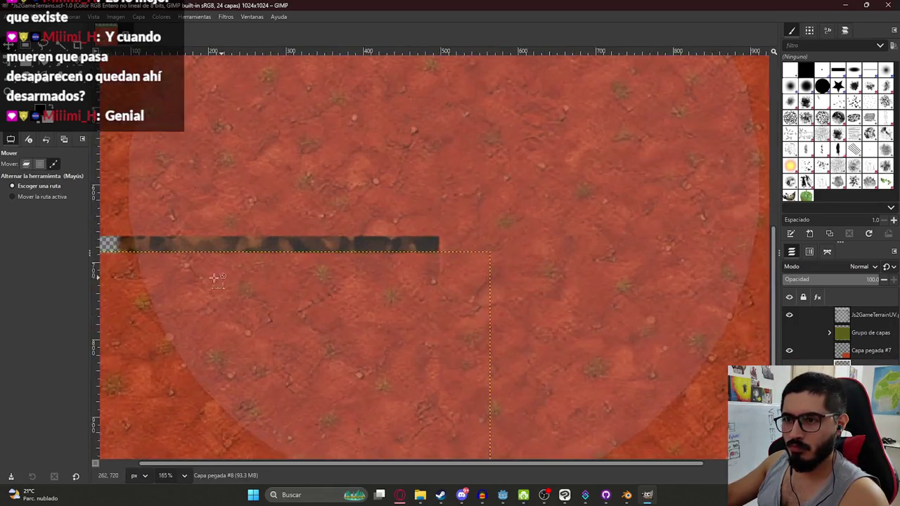
mouse_move(137, 310)
mouse_down()
mouse_move(80, 281)
mouse_move(100, 291)
mouse_move(121, 282)
mouse_up()
ctrl+scroll(522, 235, down, 4)
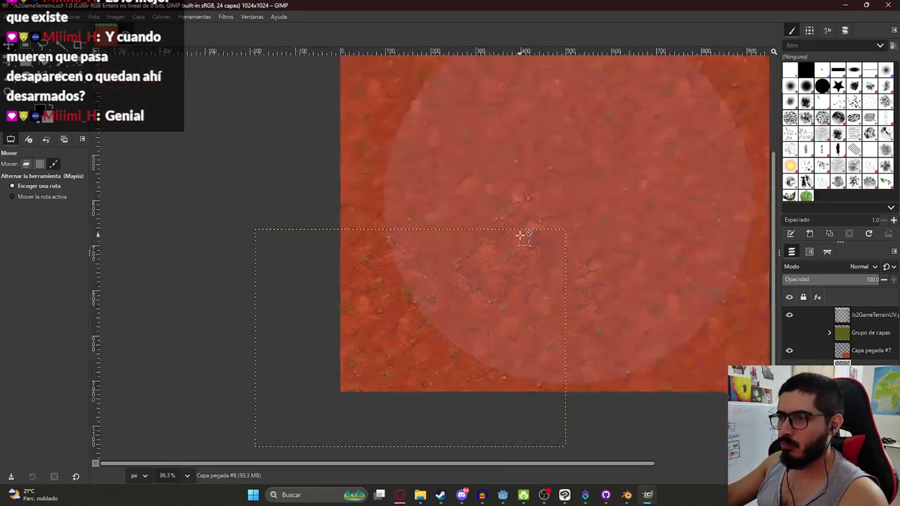
click(789, 315)
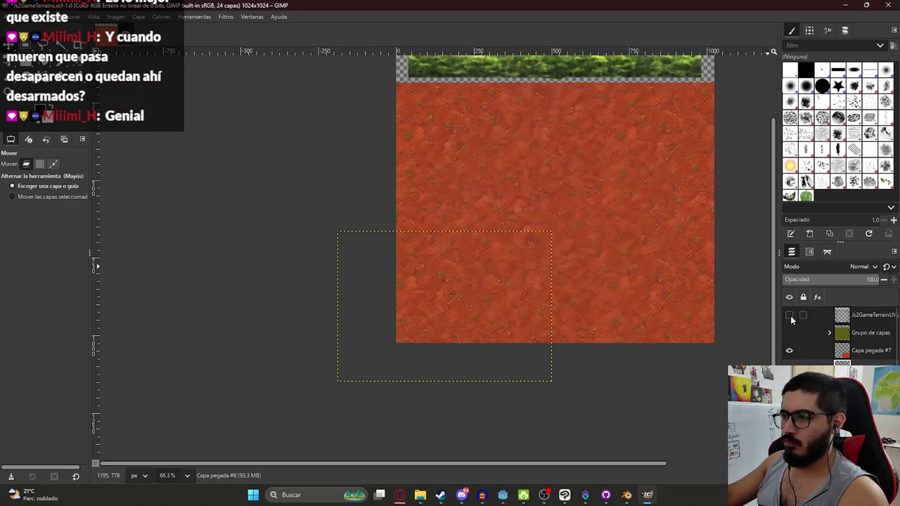
Step: Rename the texture layer group and draw a rectangular selection on the canvas
click(870, 333)
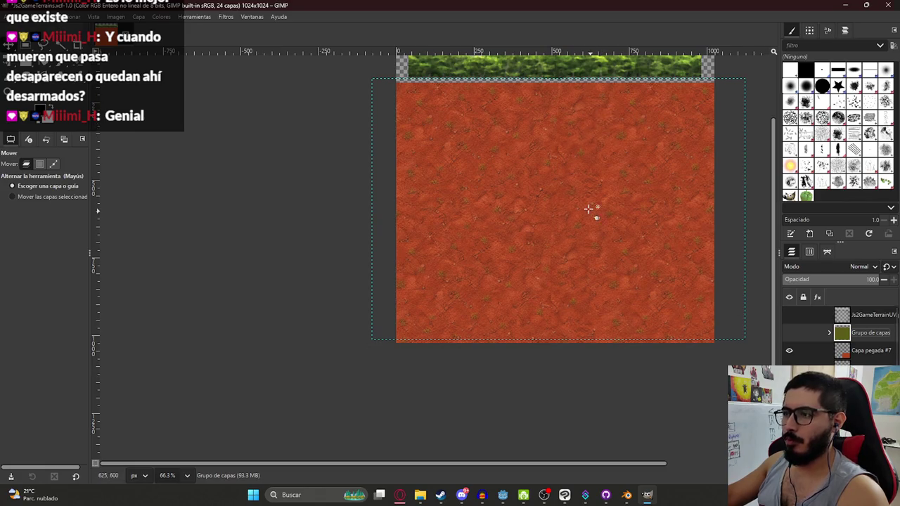
double_click(870, 332)
key(Return)
key(r)
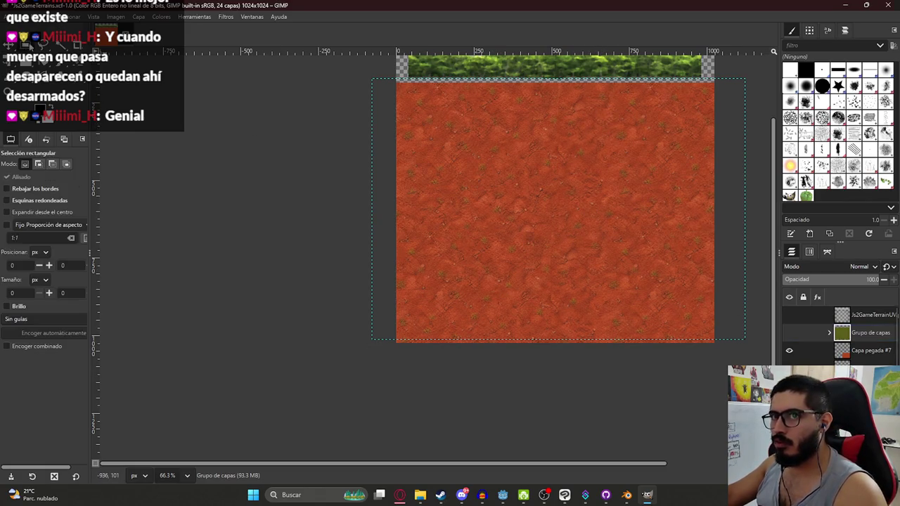
mouse_move(291, 159)
mouse_down()
mouse_move(199, 193)
mouse_move(319, 218)
mouse_up()
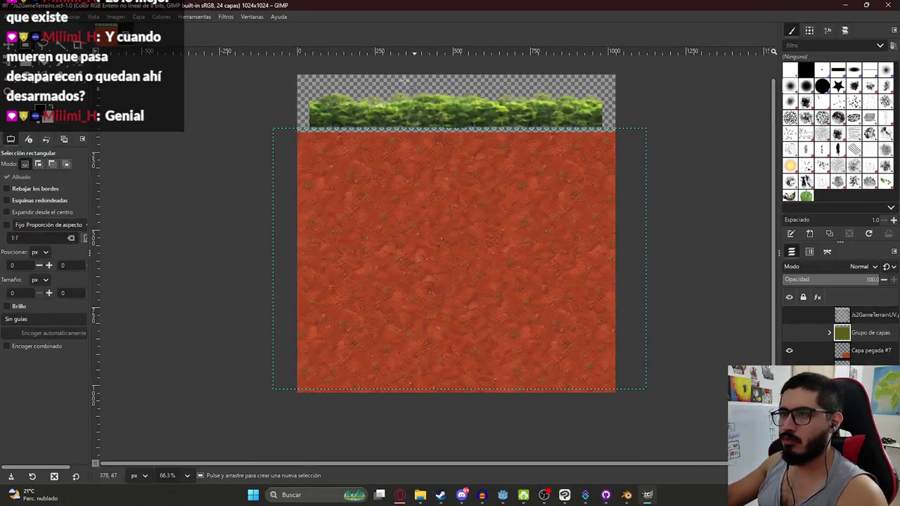
Step: Open the Export Image As dialog and browse the Mis Videojuegos folder
click(12, 16)
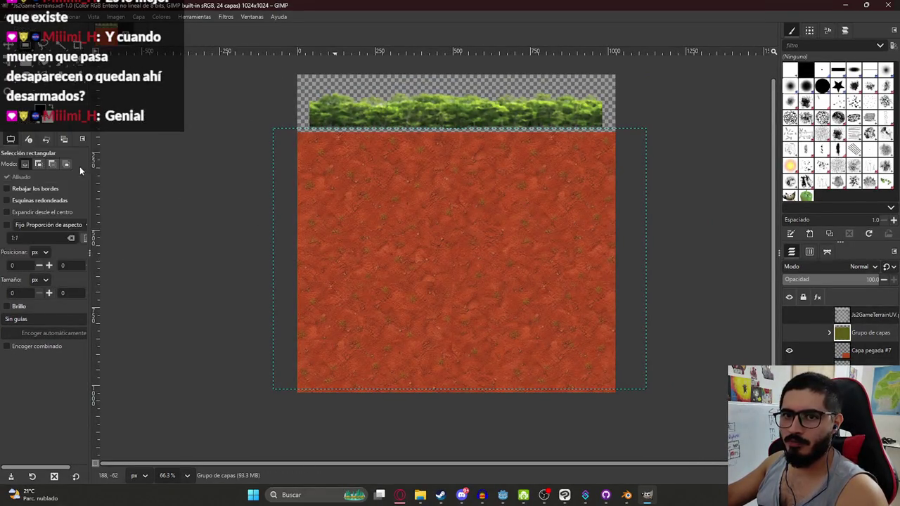
click(79, 169)
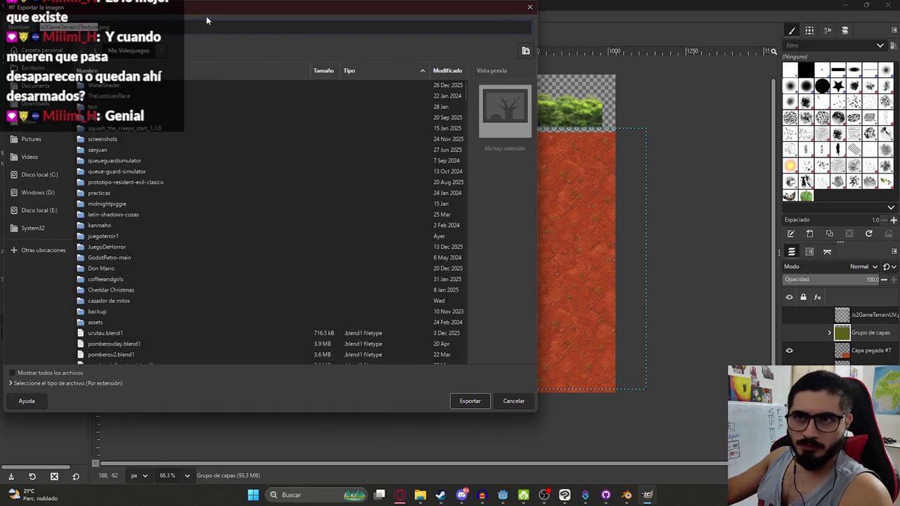
scroll(177, 284, down, 15)
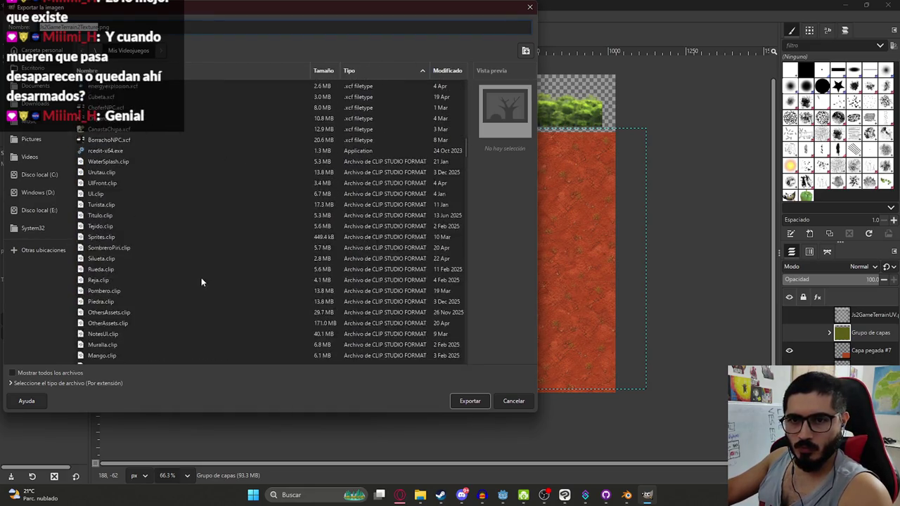
scroll(154, 224, up, 12)
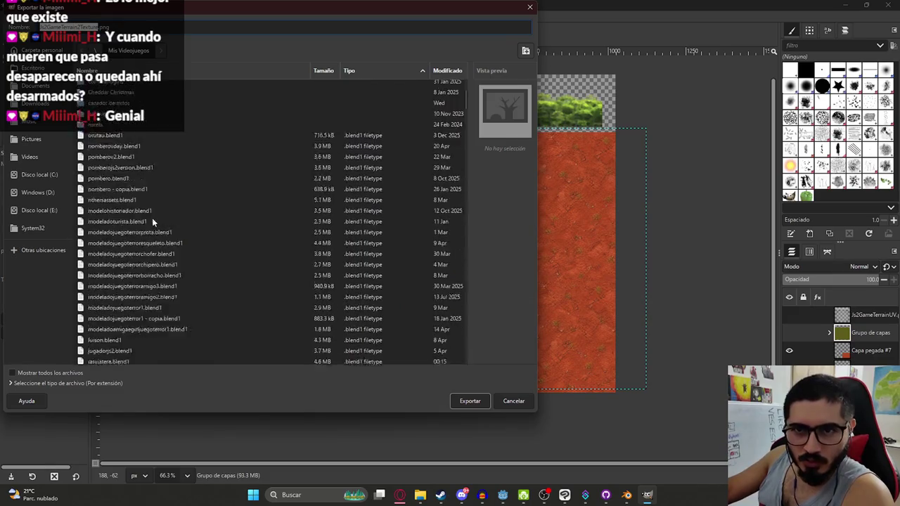
scroll(161, 265, down, 12)
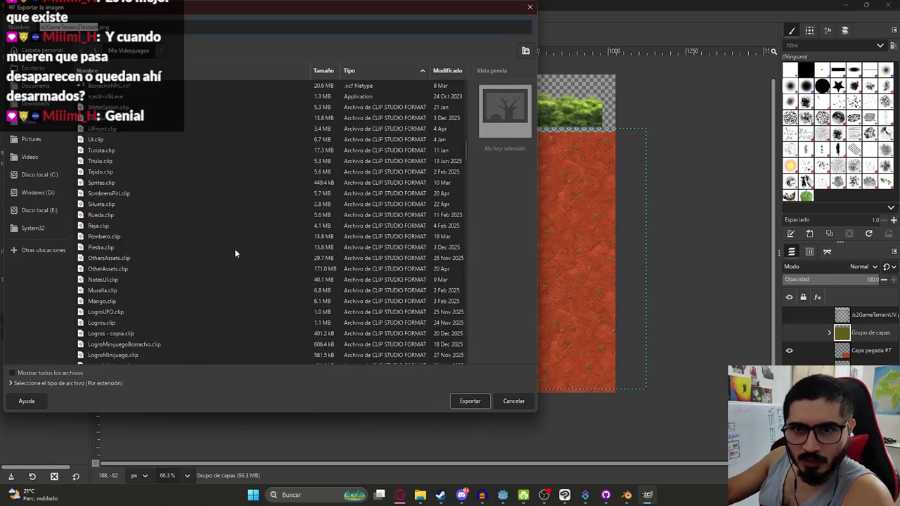
scroll(225, 259, down, 8)
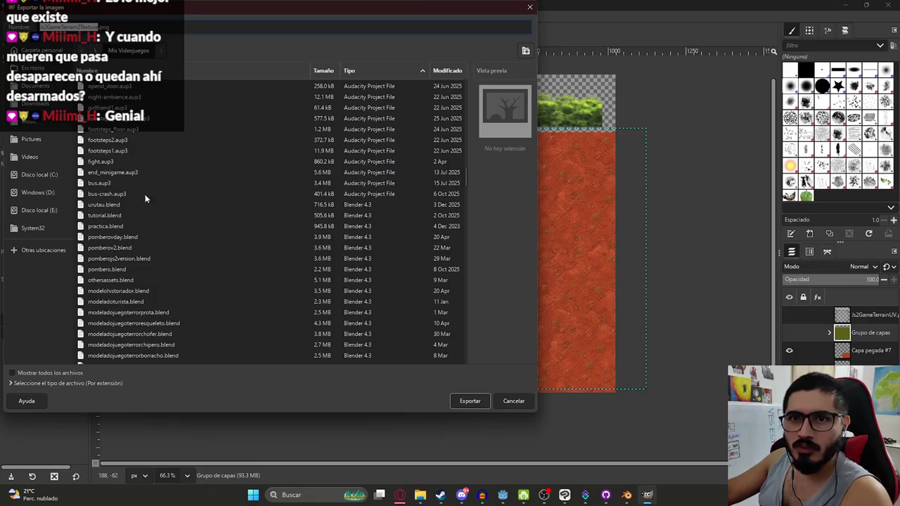
scroll(160, 232, down, 8)
scroll(162, 225, up, 10)
scroll(162, 225, down, 4)
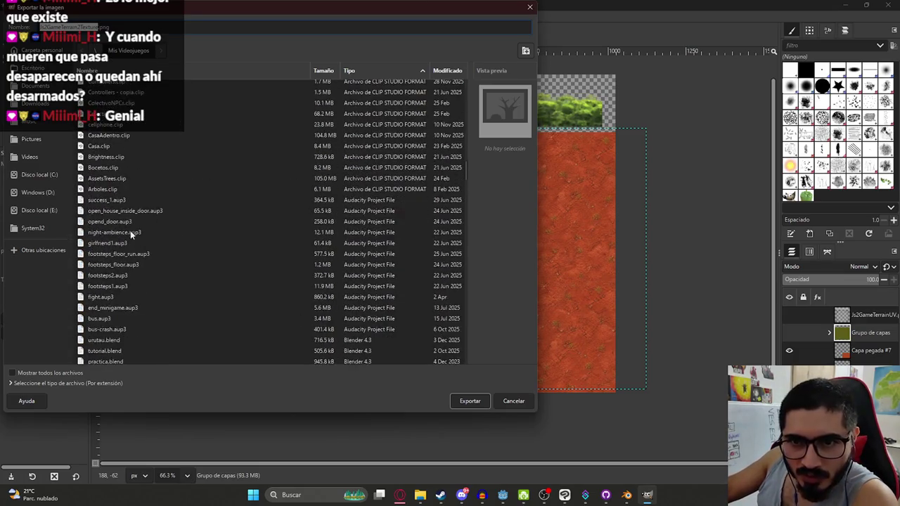
scroll(106, 253, down, 2)
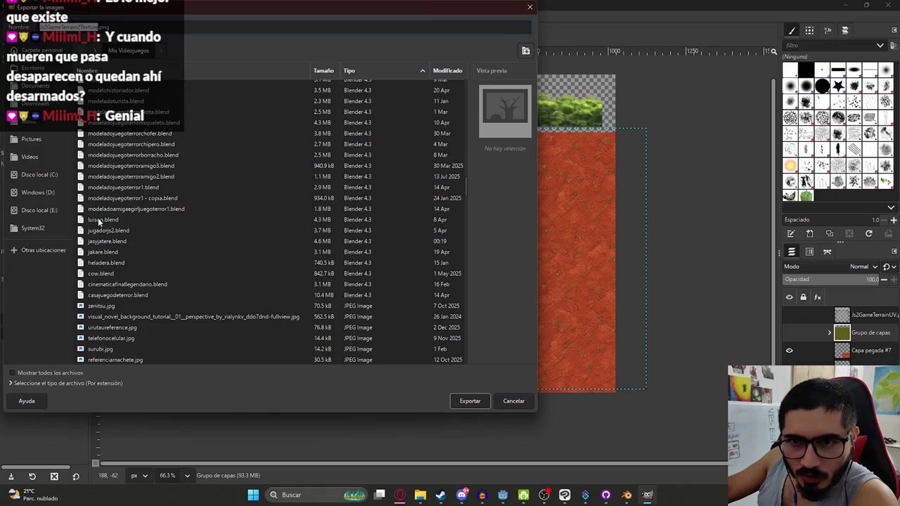
scroll(117, 247, down, 15)
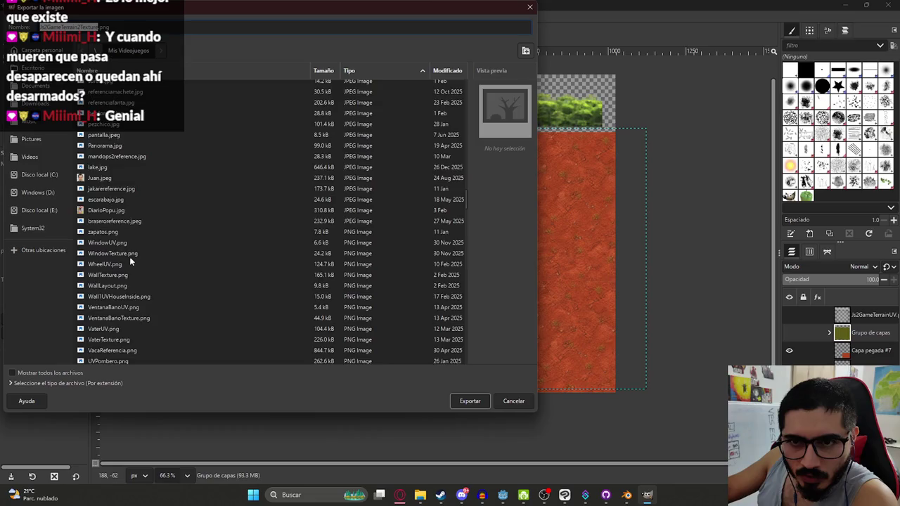
scroll(129, 257, up, 3)
scroll(103, 204, up, 5)
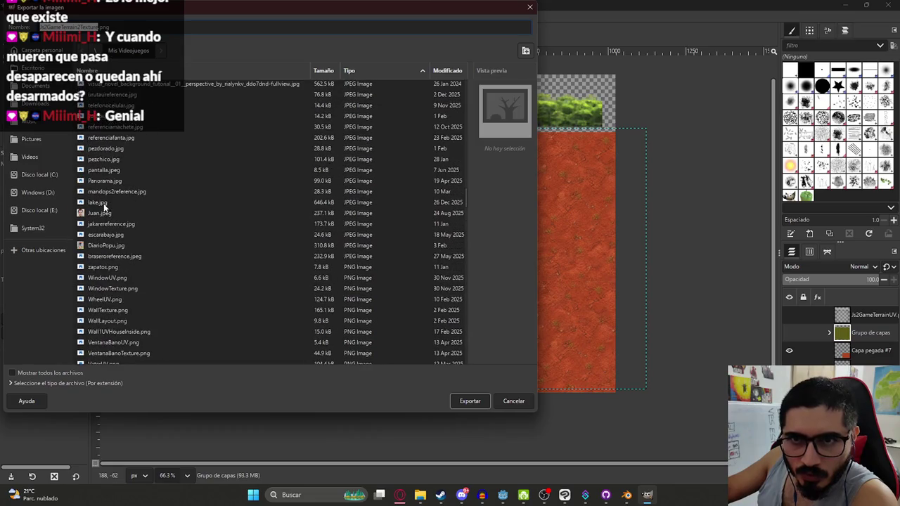
scroll(119, 164, up, 1)
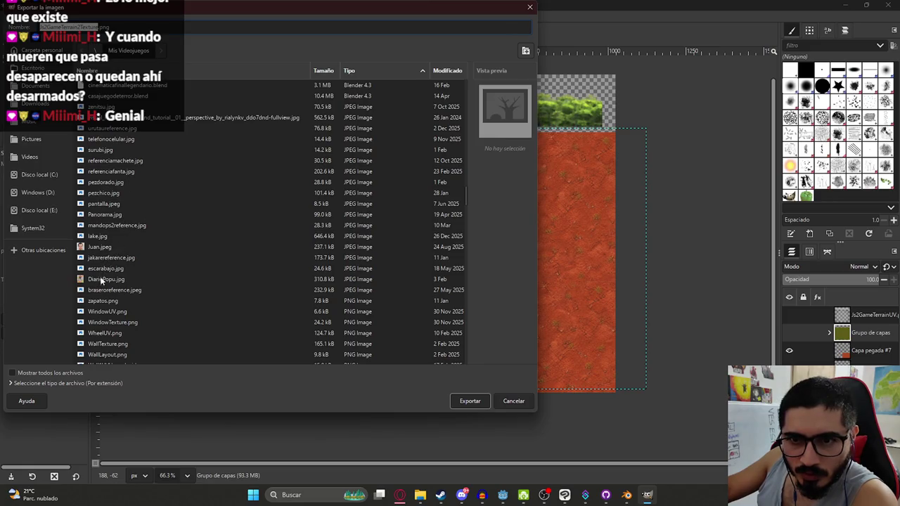
Step: Export as Js2GameTerrain1Texture.png, replacing the existing file with the current PNG options
click(83, 26)
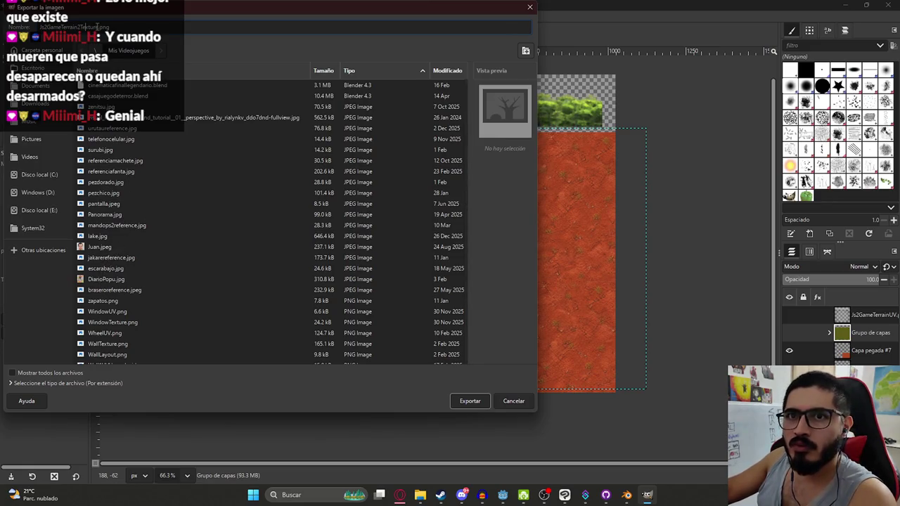
click(482, 402)
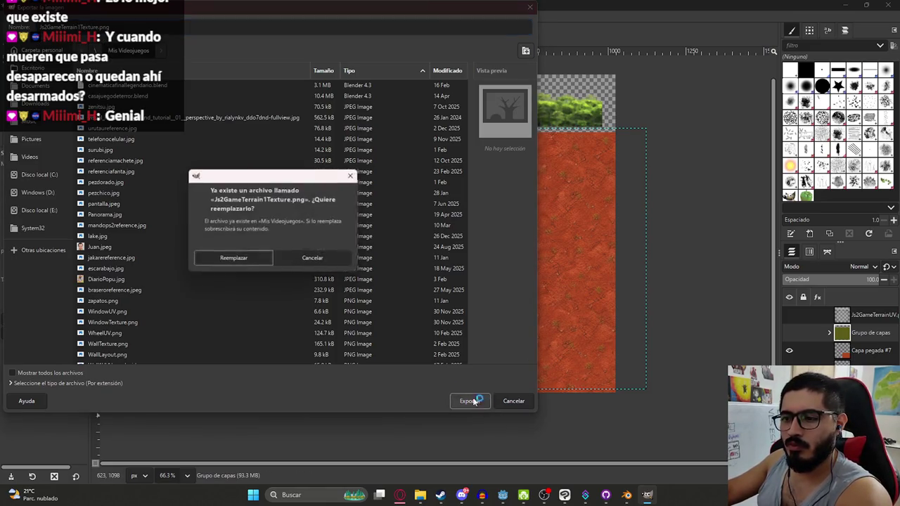
key(Return)
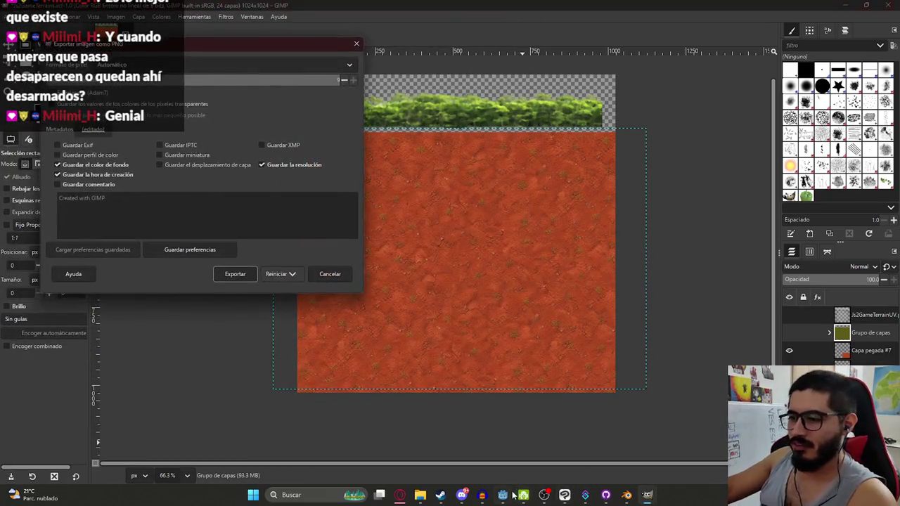
key(Return)
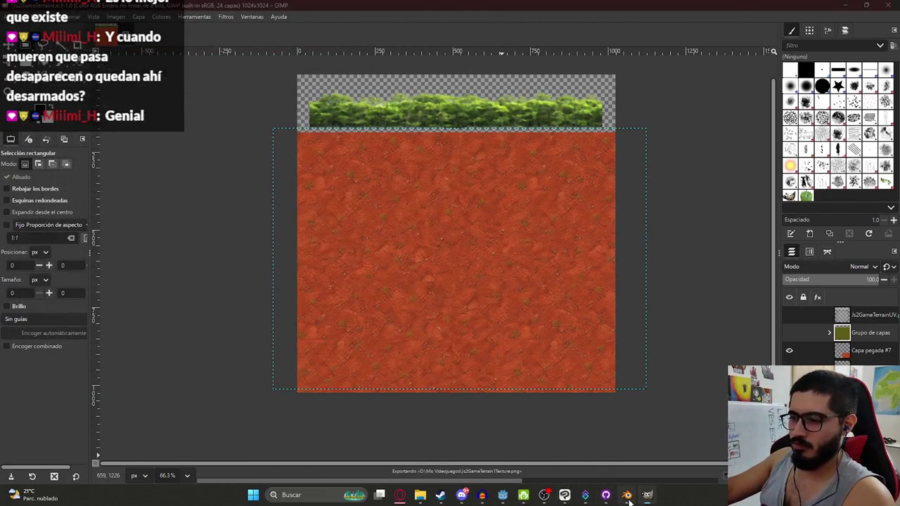
Step: In Blender, cancel the accidental scale, select the terrain Cylinder, and save jasyjatere.blend
click(626, 495)
key(s)
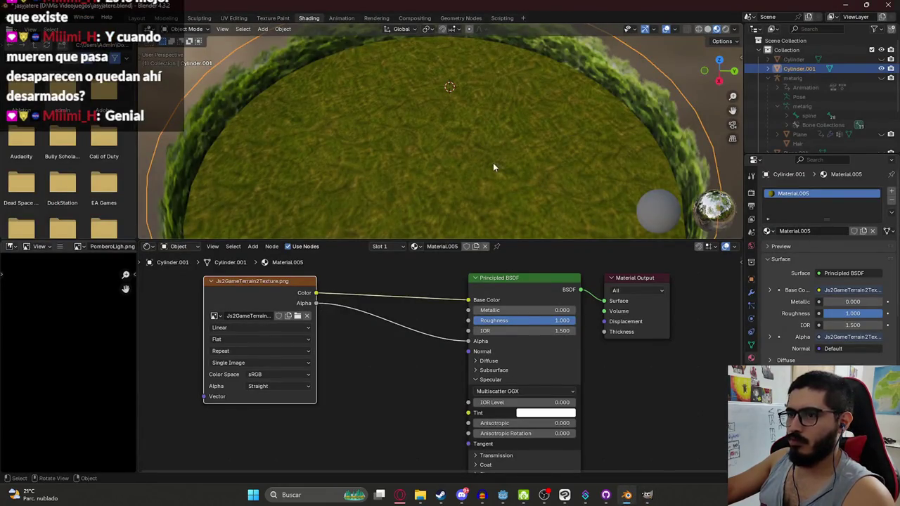
key(Escape)
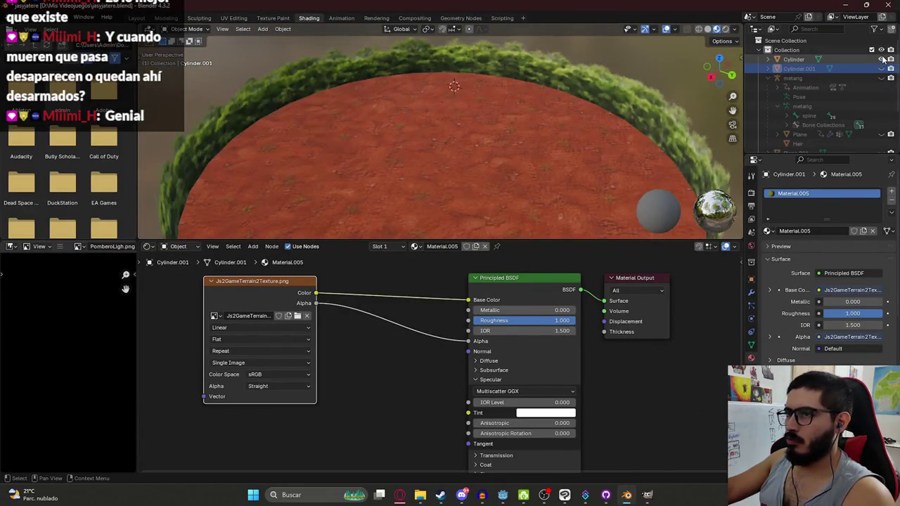
click(435, 160)
scroll(435, 155, up, 5)
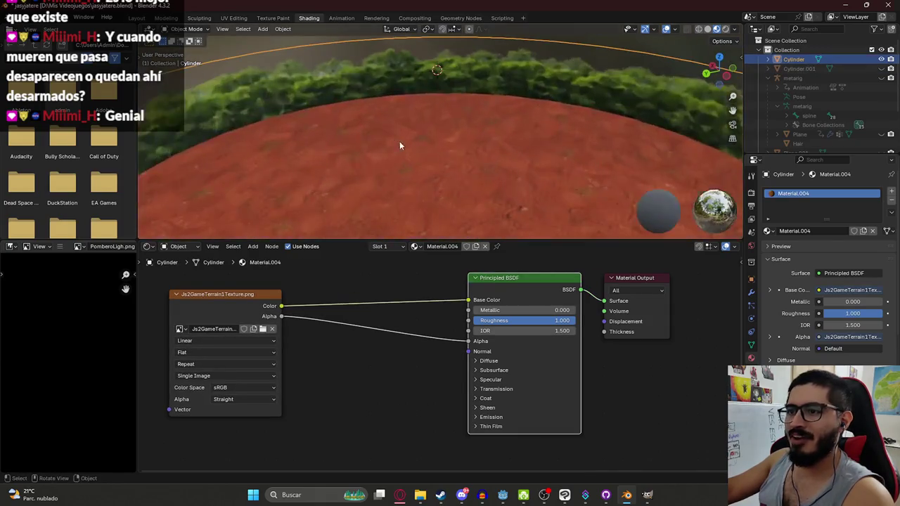
key(ctrl+s)
Step: Export the Blender terrain as glTF 2.0 binary into the game's assets/terrains folder
scroll(359, 173, down, 5)
scroll(347, 159, up, 5)
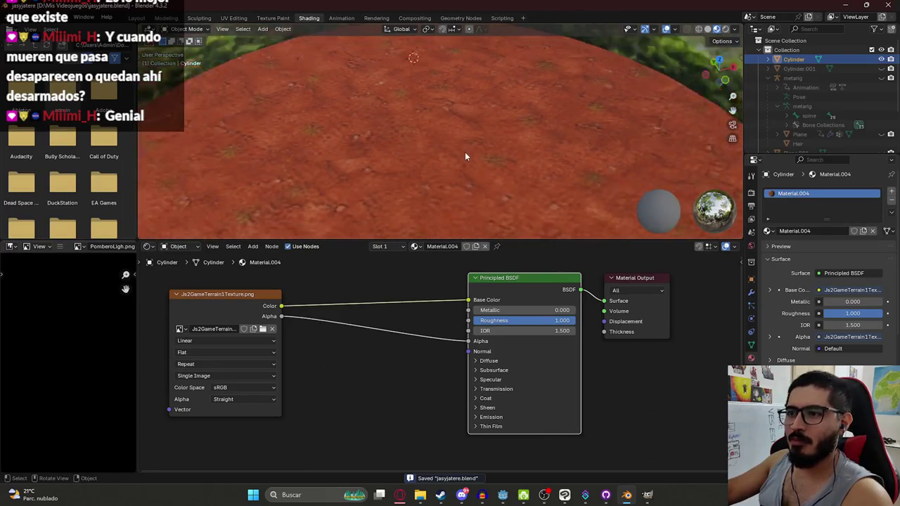
scroll(466, 156, down, 5)
click(21, 18)
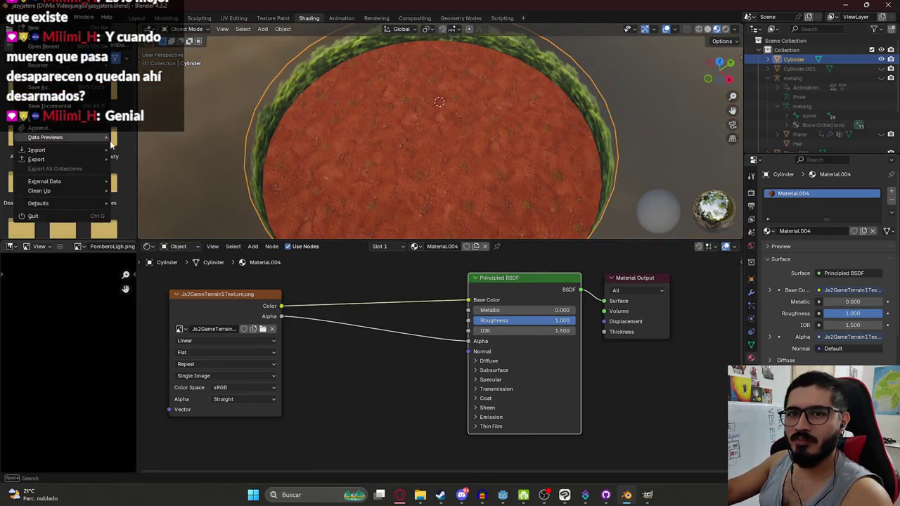
mouse_move(70, 159)
click(151, 252)
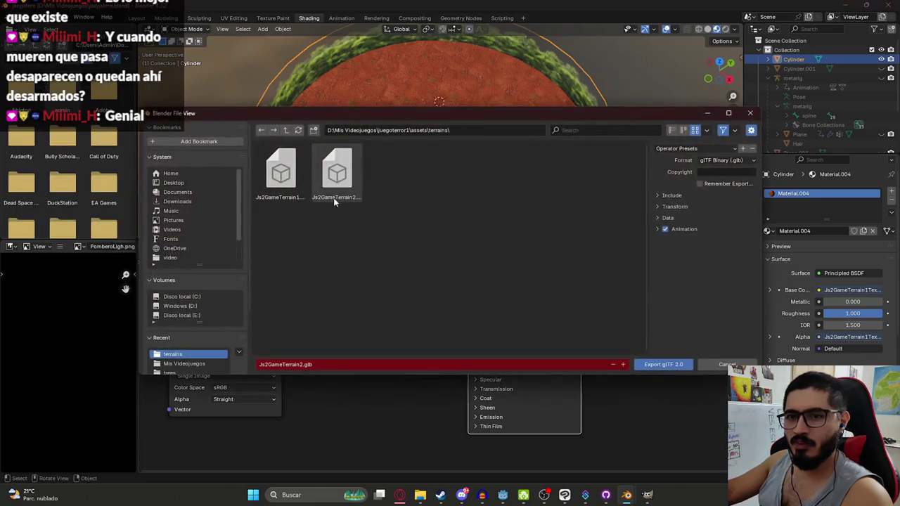
key(Escape)
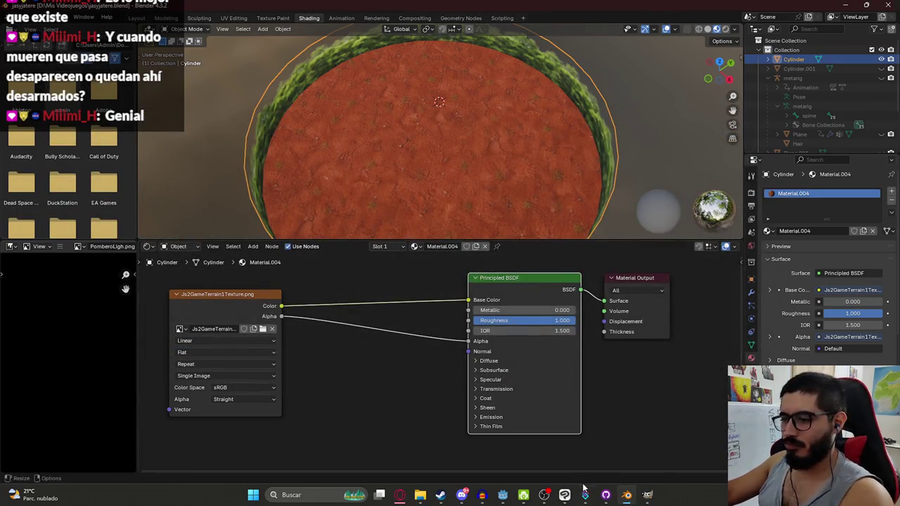
click(510, 498)
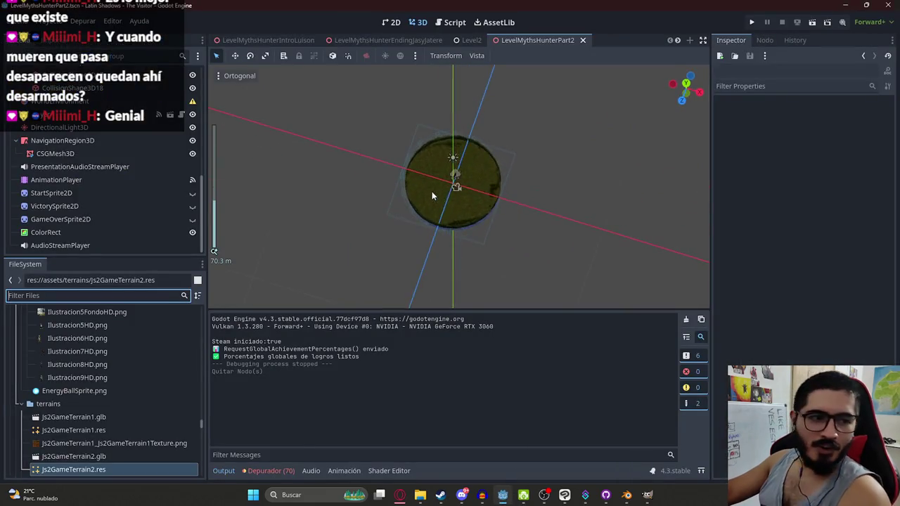
Step: Filter the Godot FileSystem for 'part1' and open and run LevelMythsHunterPart1.tscn
scroll(470, 188, up, 5)
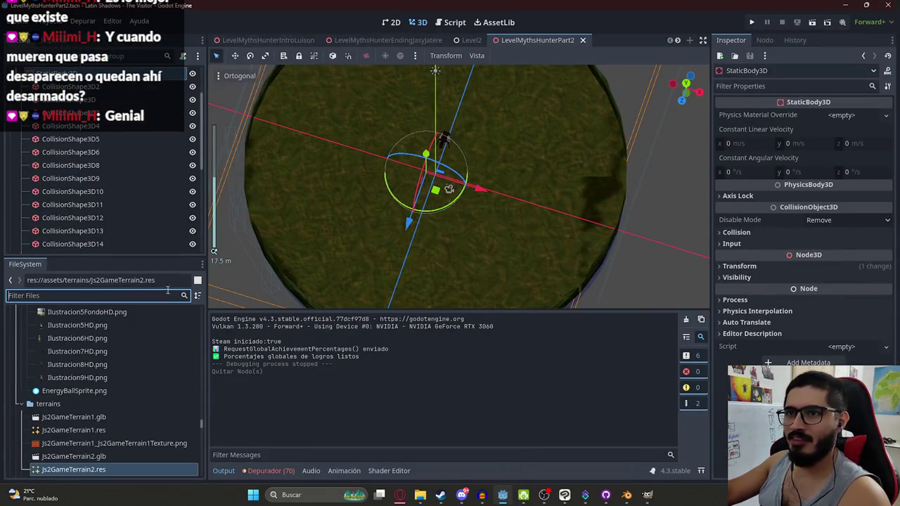
text(part1)
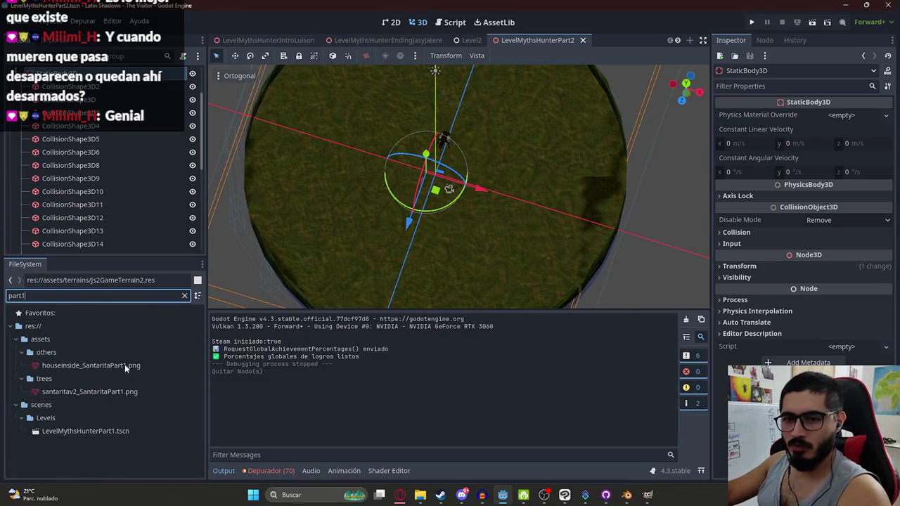
click(123, 432)
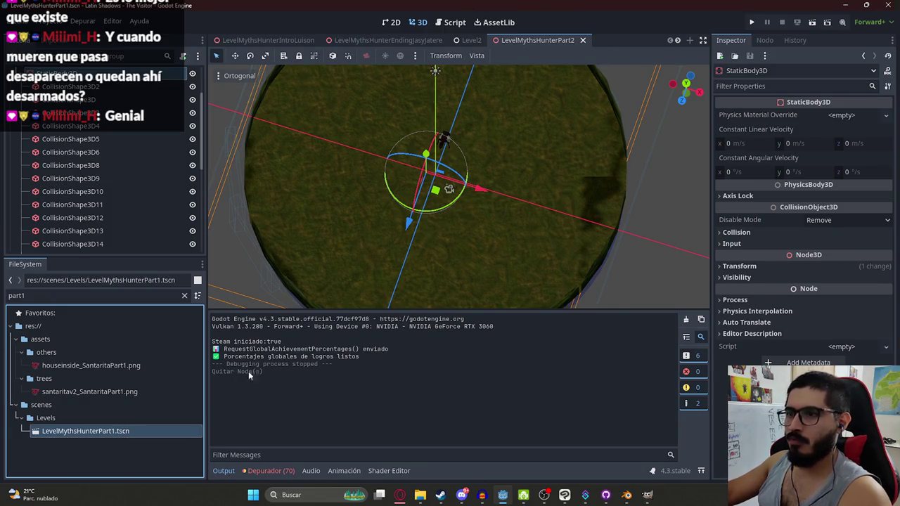
right_click(517, 43)
click(551, 122)
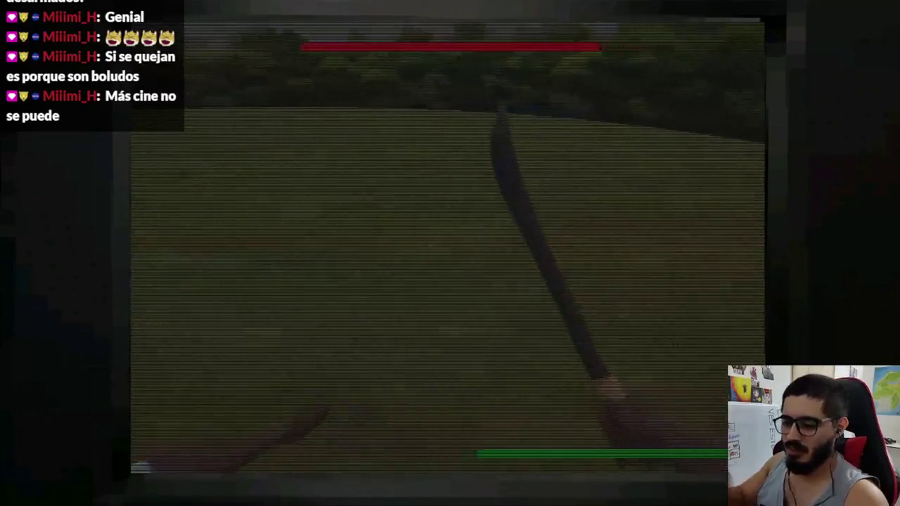
key(alt+F4)
Step: Ask ChatGPT to give the grass texture a cemetery tone: 'Esta bueno, haz el tono mas de cementerio'
mouse_move(399, 494)
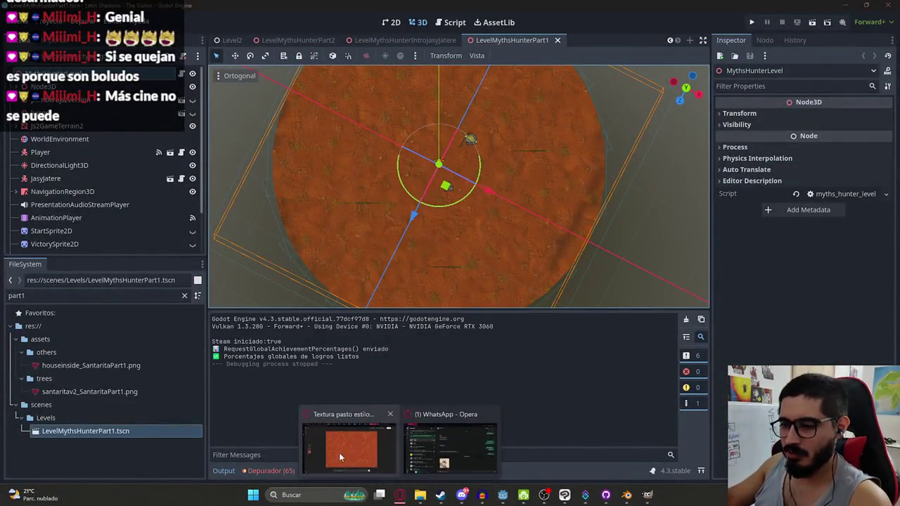
click(345, 444)
key(Escape)
scroll(345, 232, up, 5)
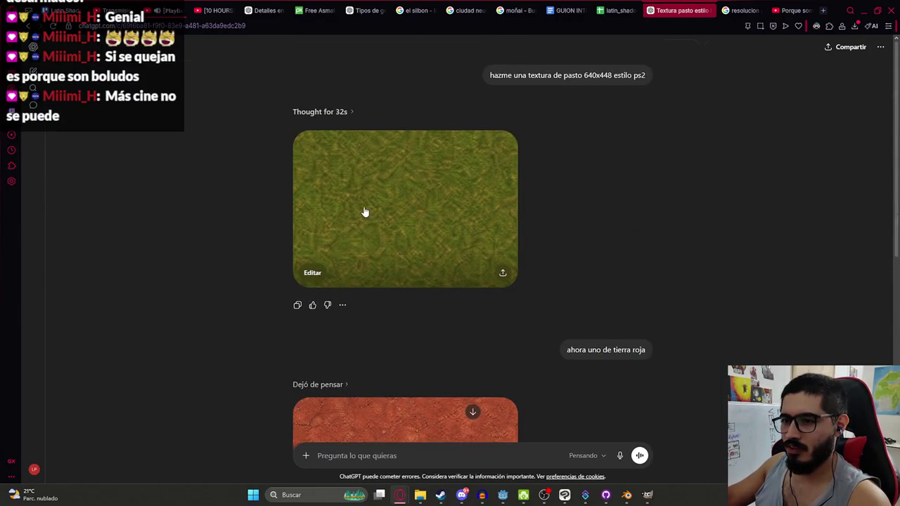
click(365, 212)
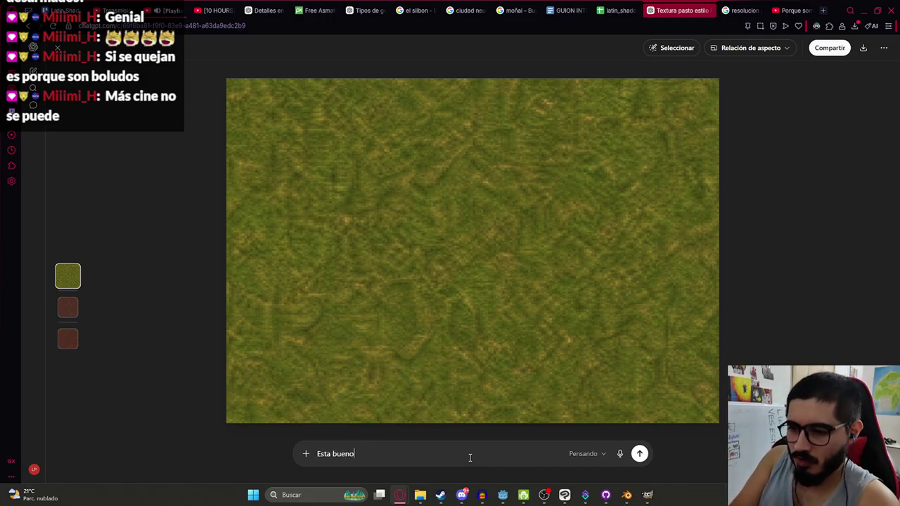
text(Esta bueno, haz el tono mas de cementerio)
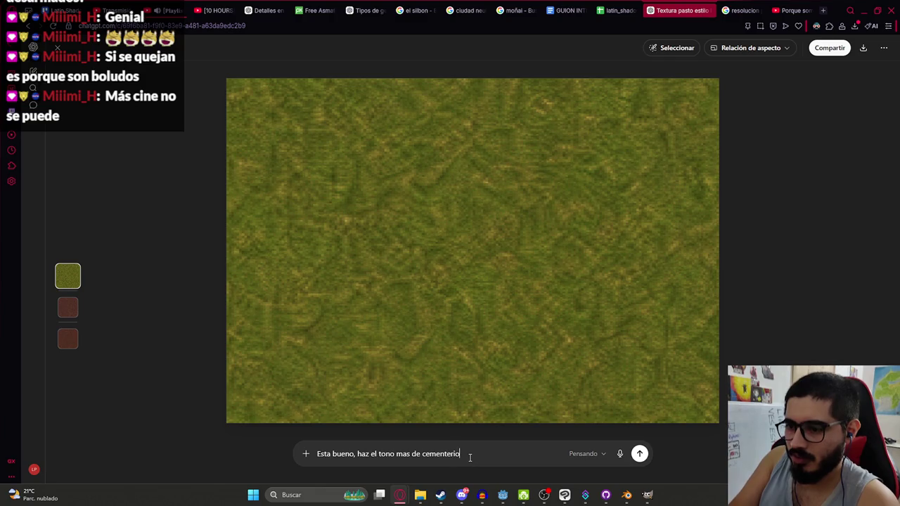
key(Return)
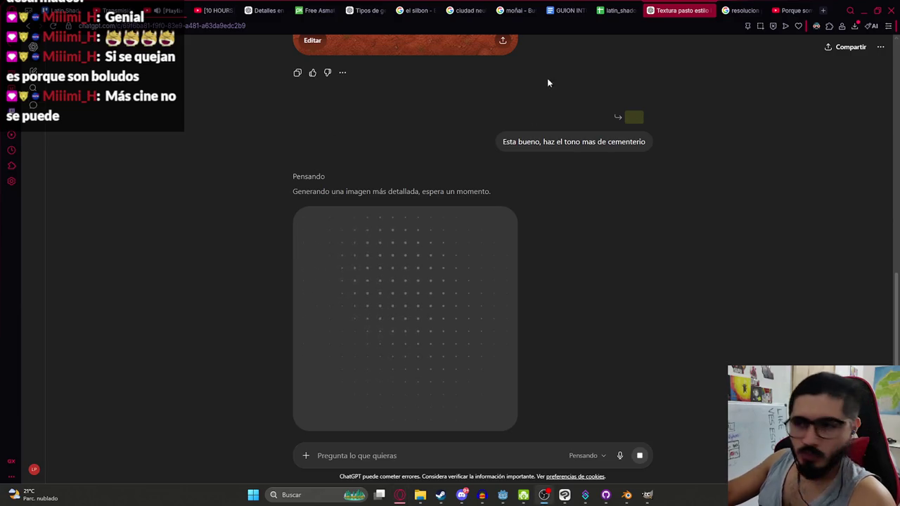
scroll(432, 251, down, 3)
scroll(549, 281, up, 2)
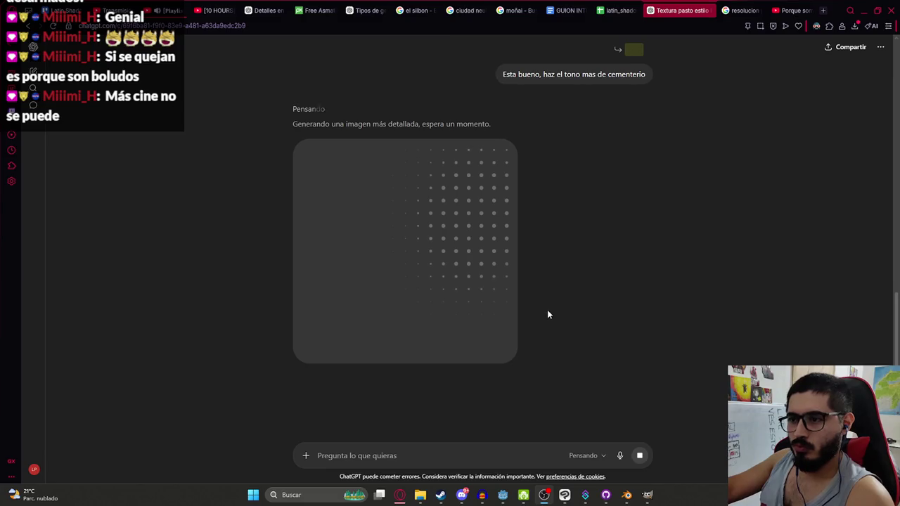
click(647, 495)
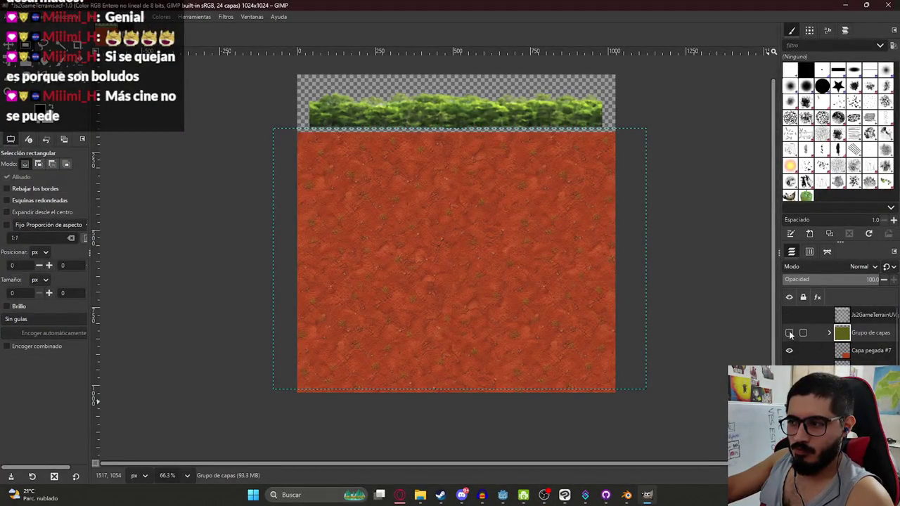
Step: Hide Grupo de capas #3 and show Grupo de capas so the green grass appears on the canvas
click(857, 369)
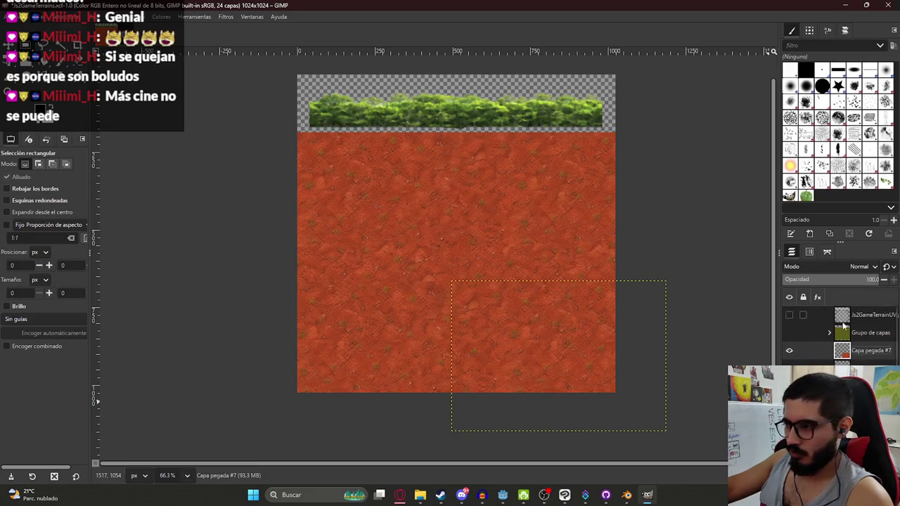
click(858, 387)
click(819, 359)
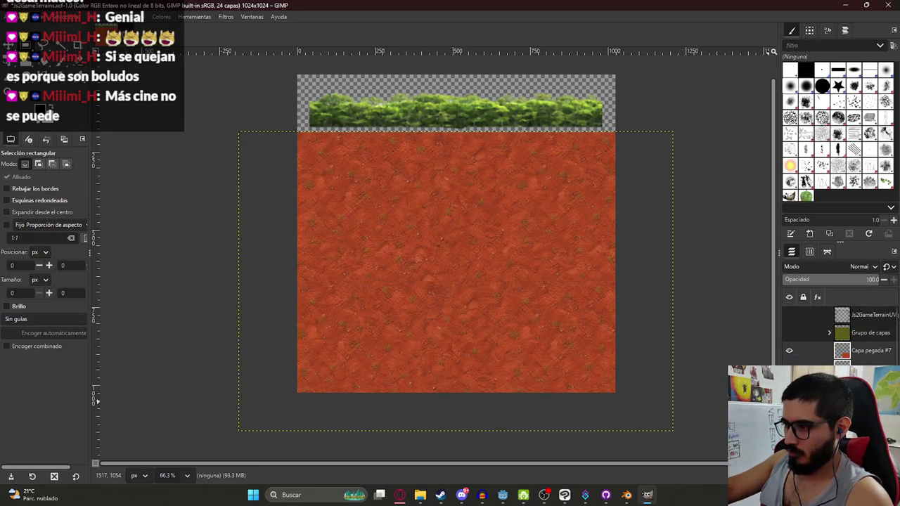
click(837, 359)
click(827, 353)
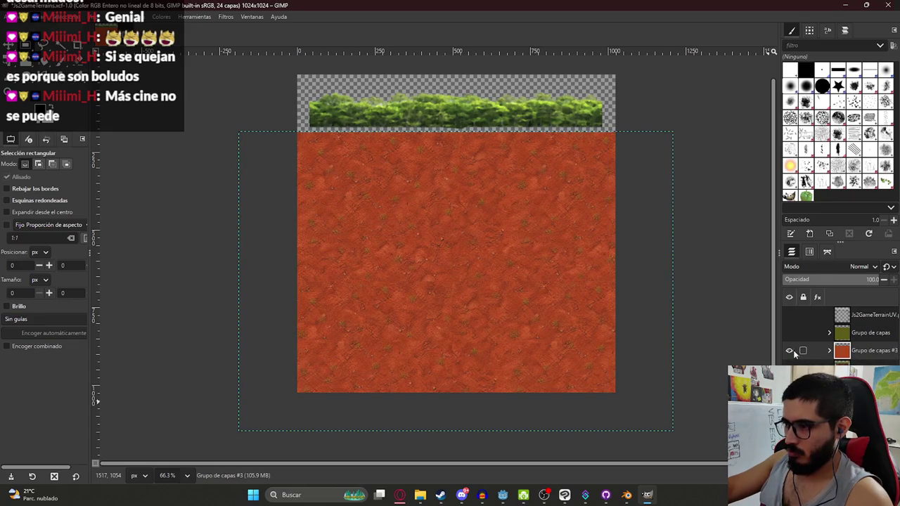
click(789, 350)
click(789, 333)
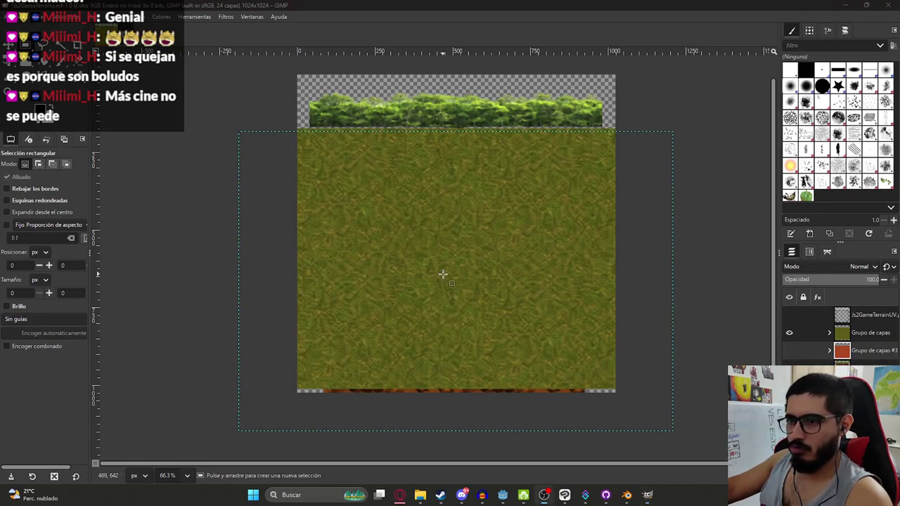
mouse_move(399, 495)
click(348, 436)
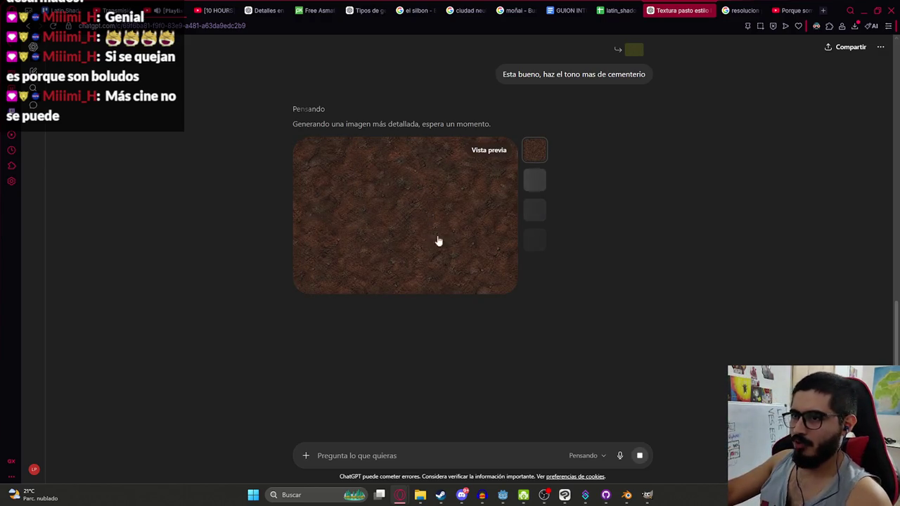
Step: View the finished dark cemetery-toned dirt image full size, then reply 'pero debe ser pasto'
click(378, 230)
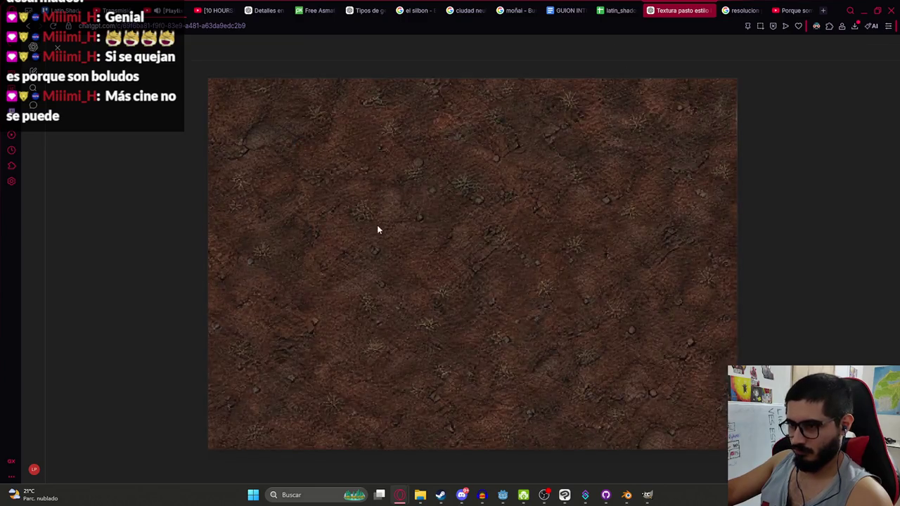
click(57, 48)
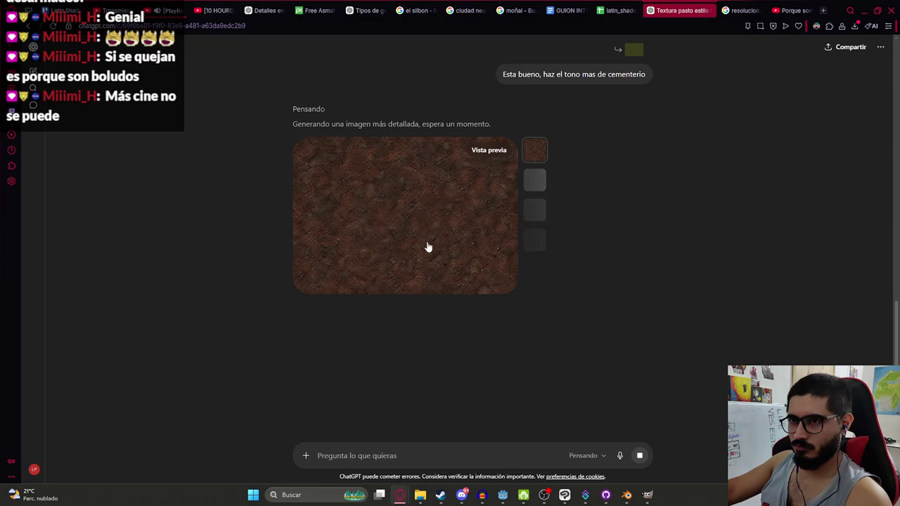
click(387, 225)
text(pero debe ser pasto)
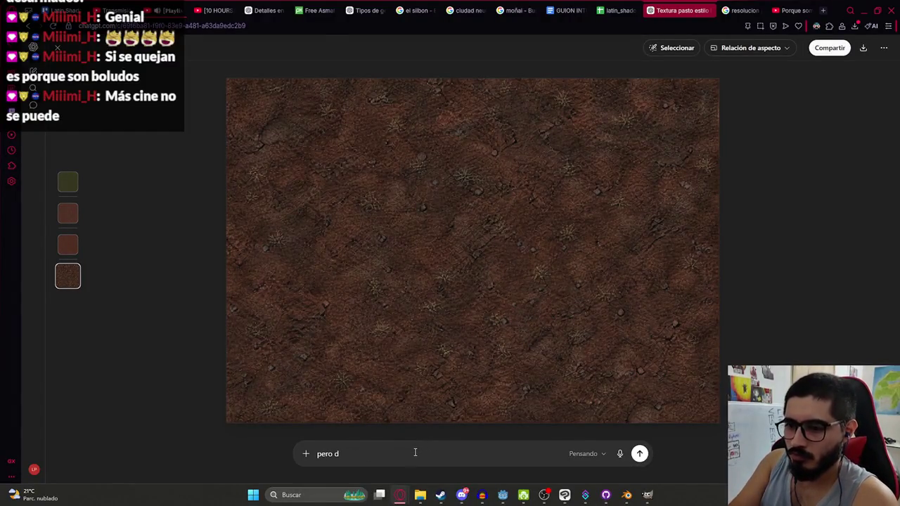
key(Return)
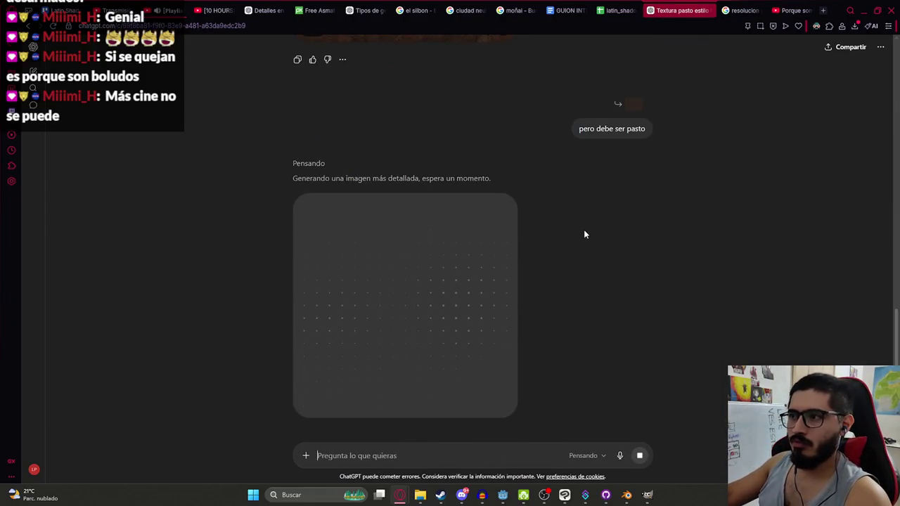
Step: Scroll the ChatGPT conversation while the dark cemetery grass texture generates from 'pero debe ser pasto'
scroll(584, 235, up, 1)
scroll(484, 177, up, 5)
scroll(418, 235, down, 5)
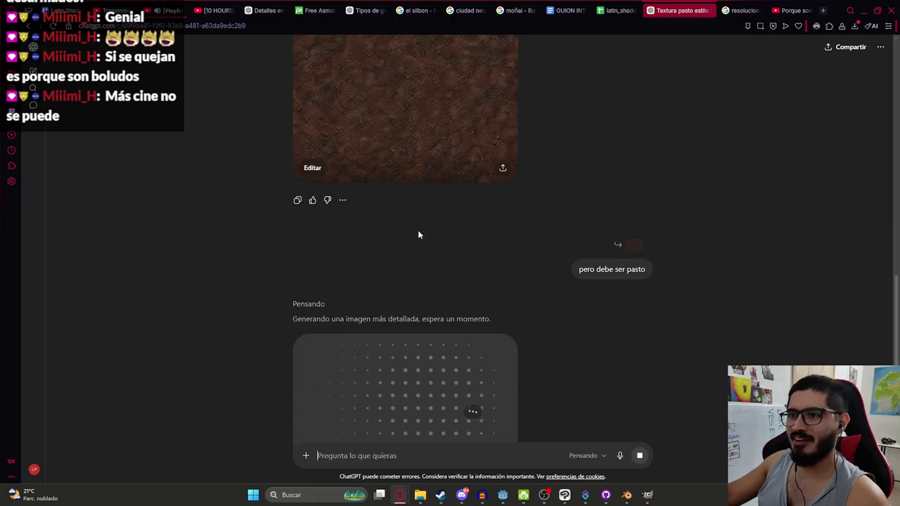
scroll(476, 380, down, 5)
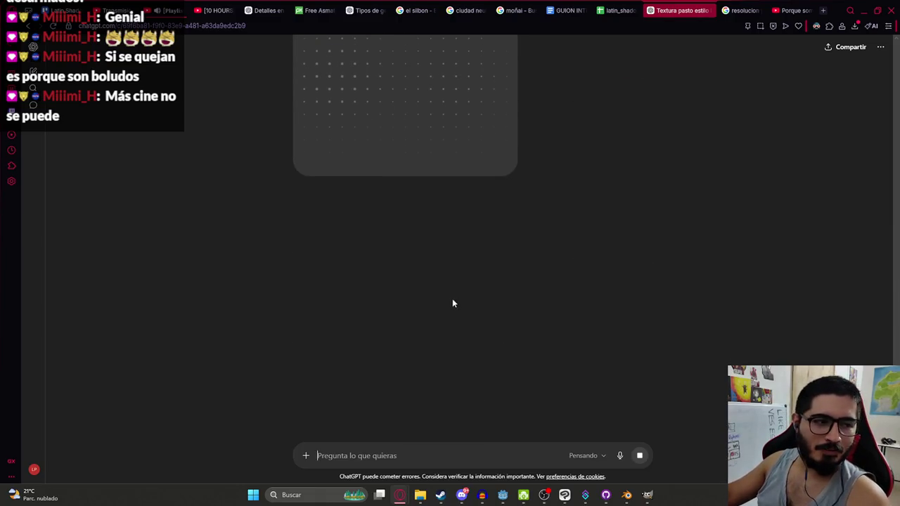
scroll(505, 256, up, 1)
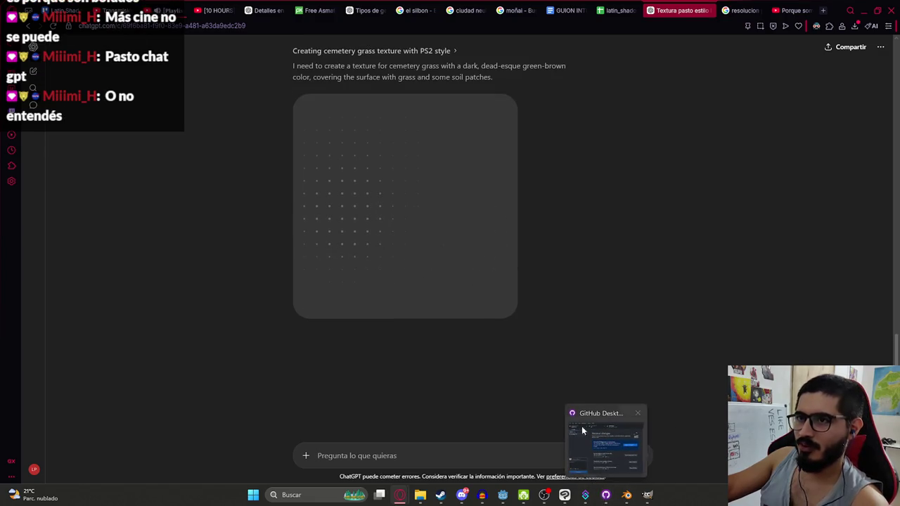
scroll(527, 239, up, 1)
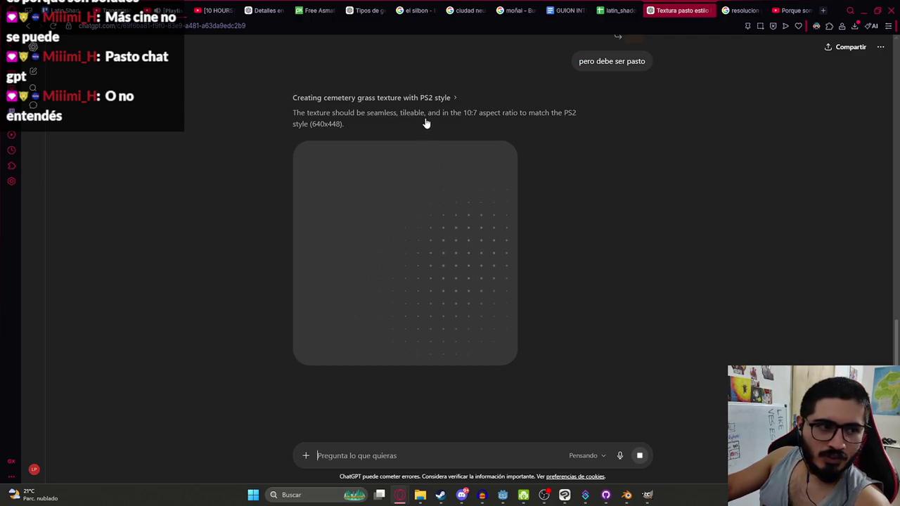
scroll(440, 161, up, 10)
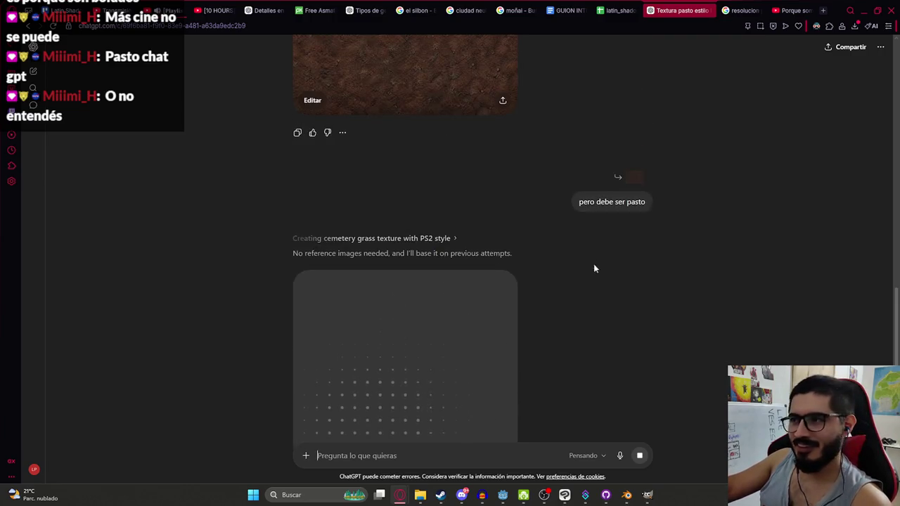
scroll(583, 337, down, 3)
scroll(636, 300, up, 8)
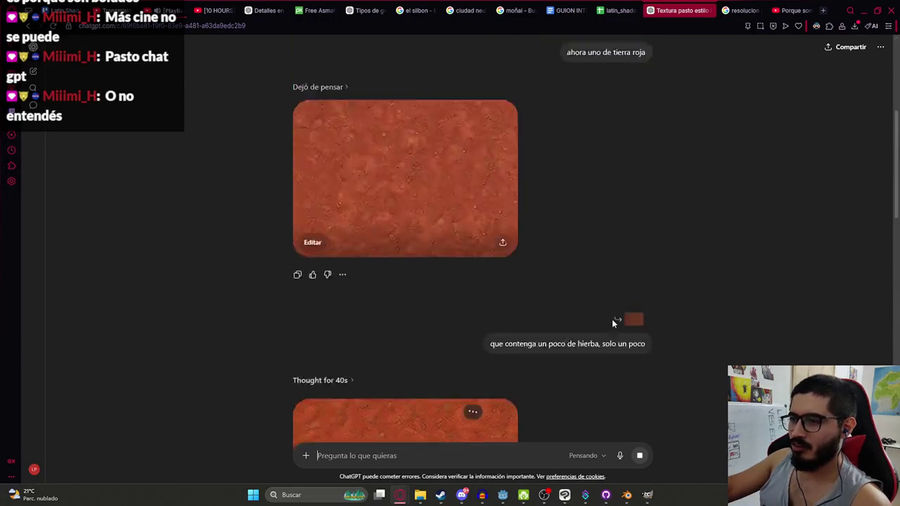
scroll(451, 232, down, 10)
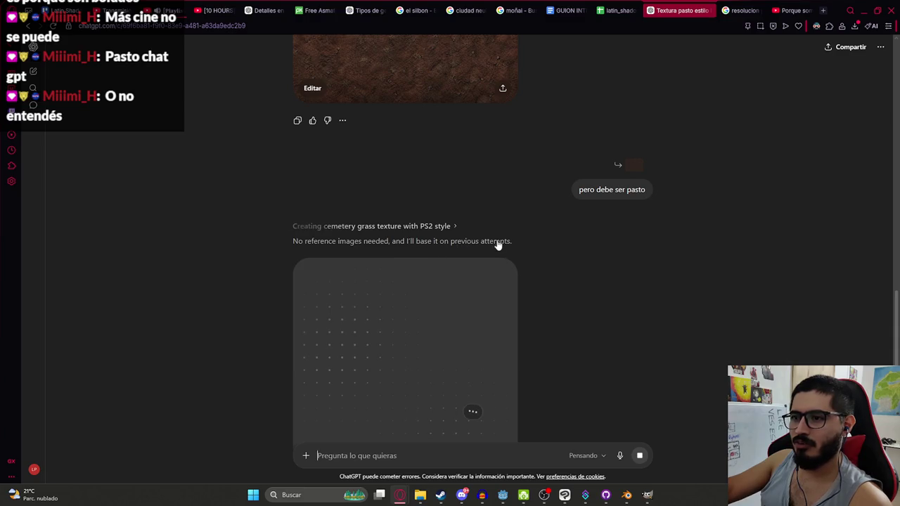
scroll(562, 313, down, 4)
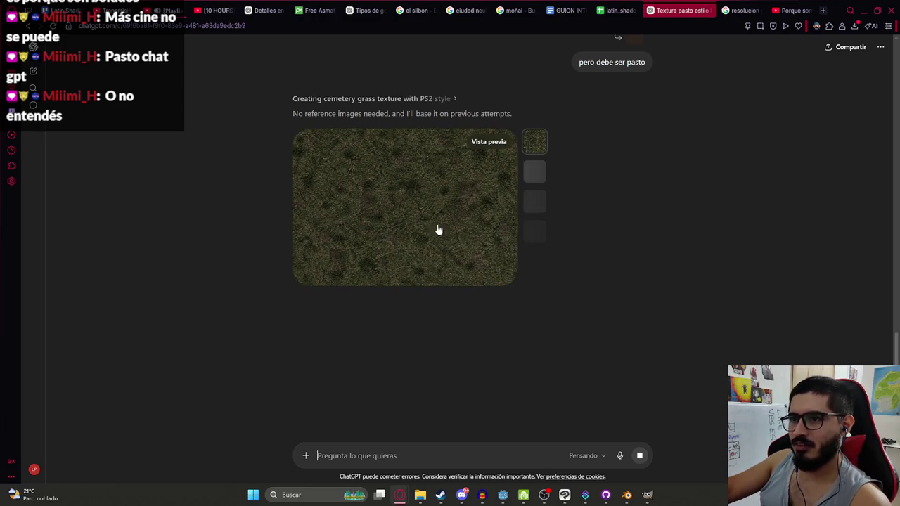
Step: Open the new grass texture full size and copy it with Copiar imagen
click(369, 205)
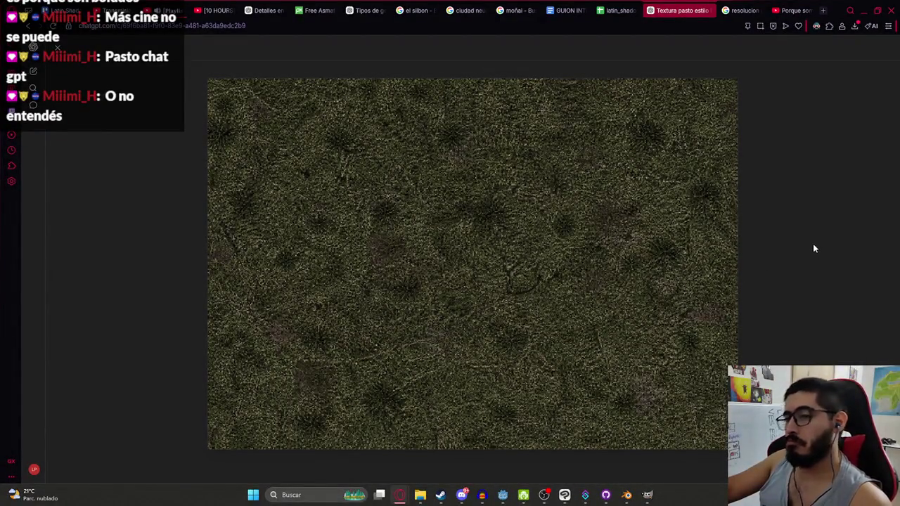
click(62, 59)
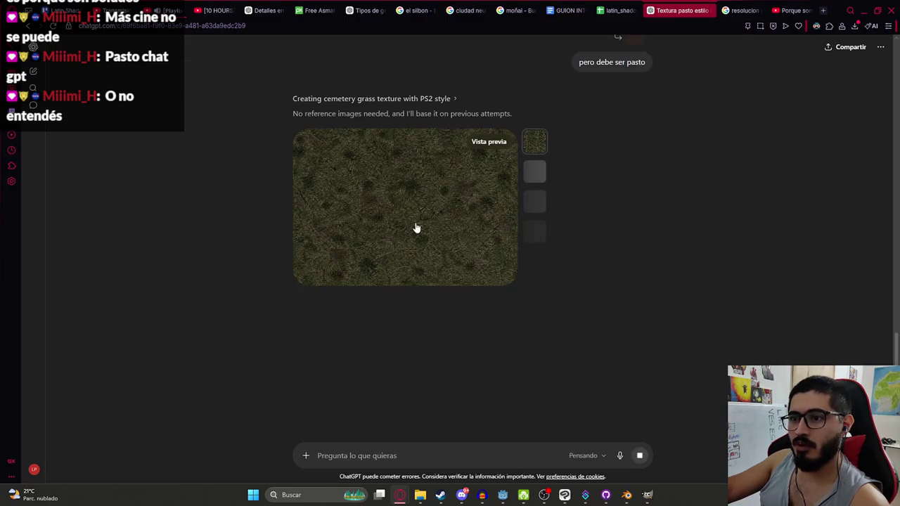
click(368, 192)
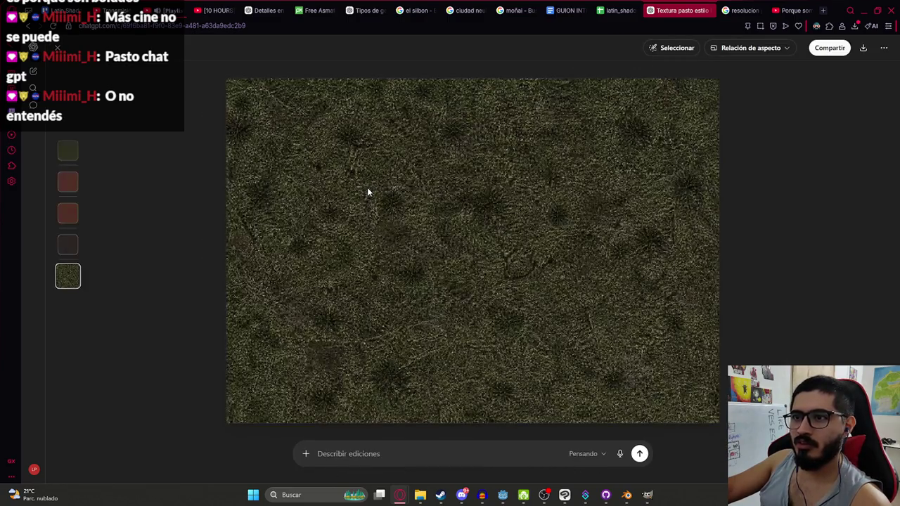
right_click(443, 225)
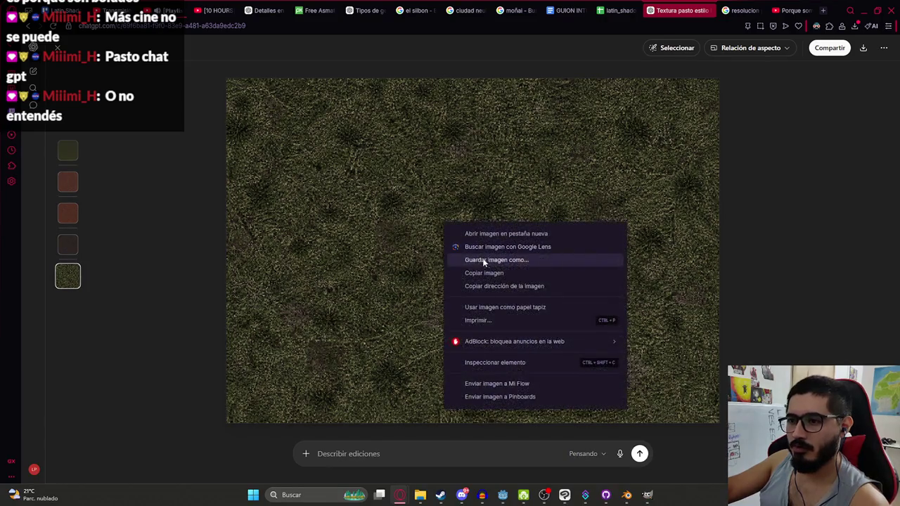
click(600, 371)
Step: Paste the grass texture into a new layer group above Js2GameTerrainUV and show the UV overlay
mouse_move(645, 495)
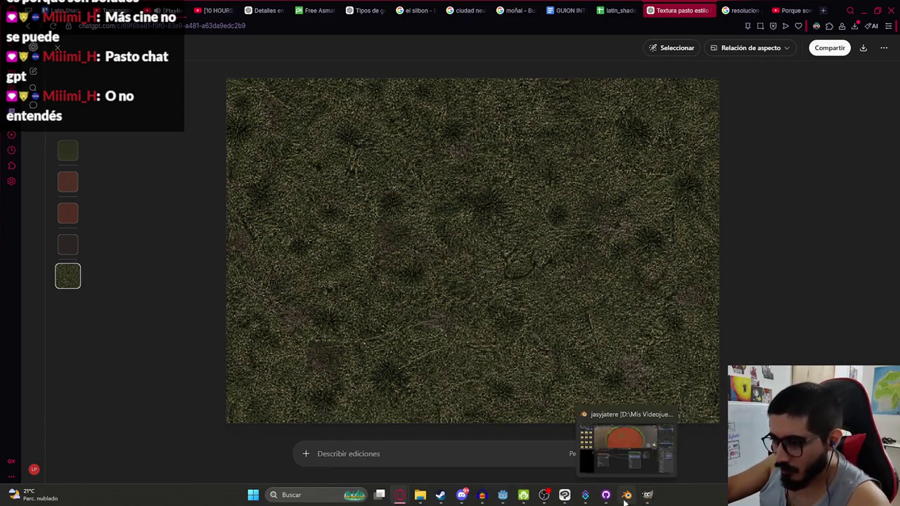
click(646, 495)
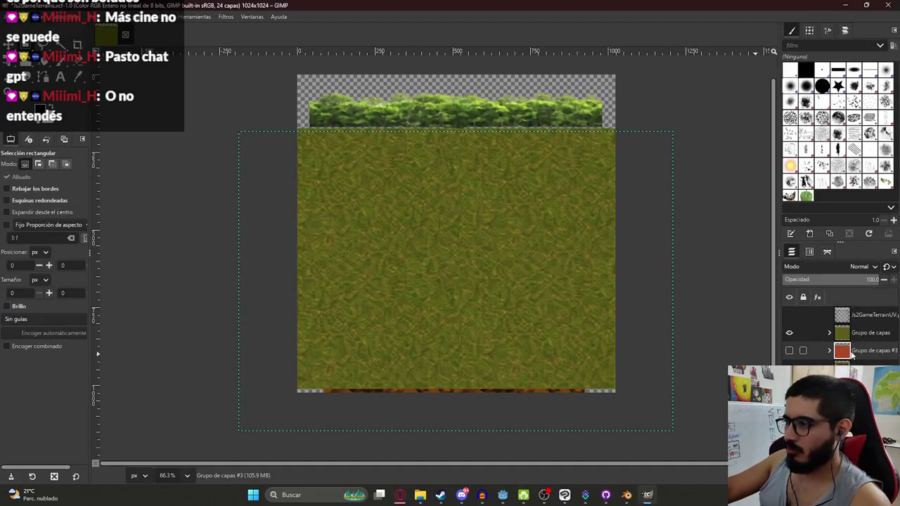
click(868, 314)
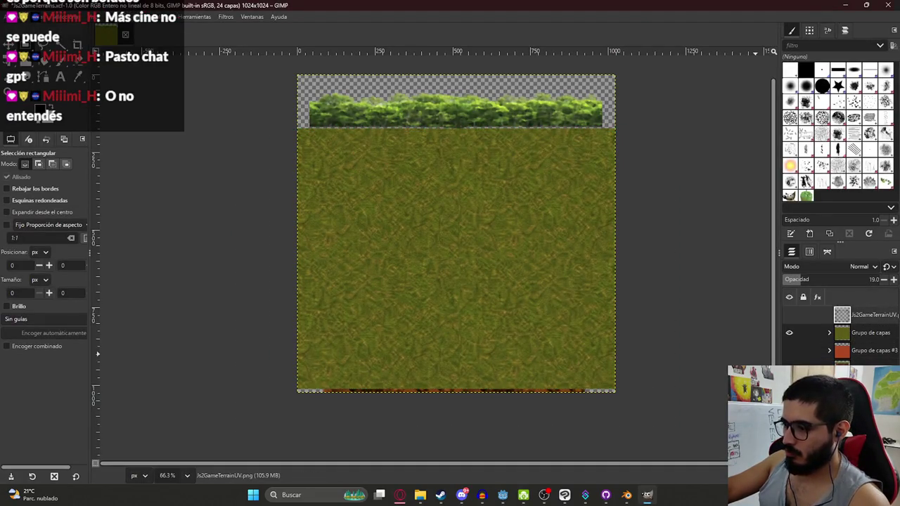
click(808, 476)
key(ctrl+v)
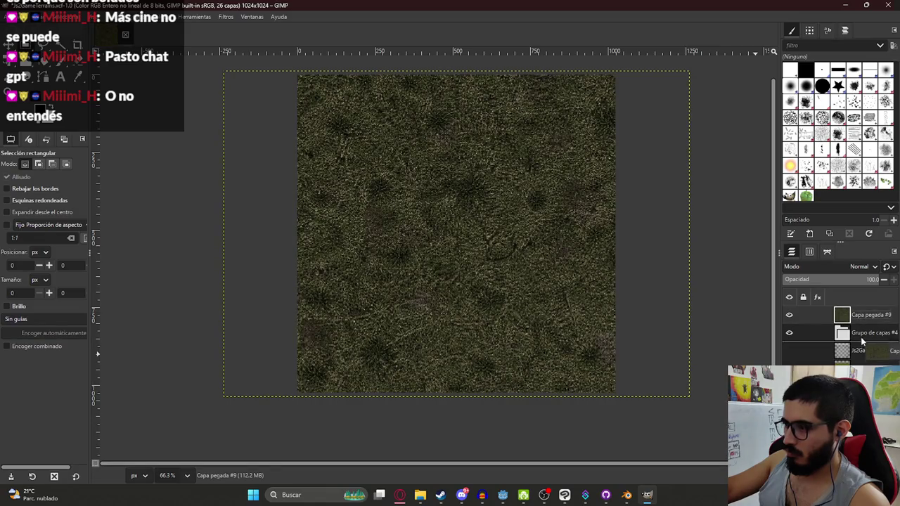
click(855, 314)
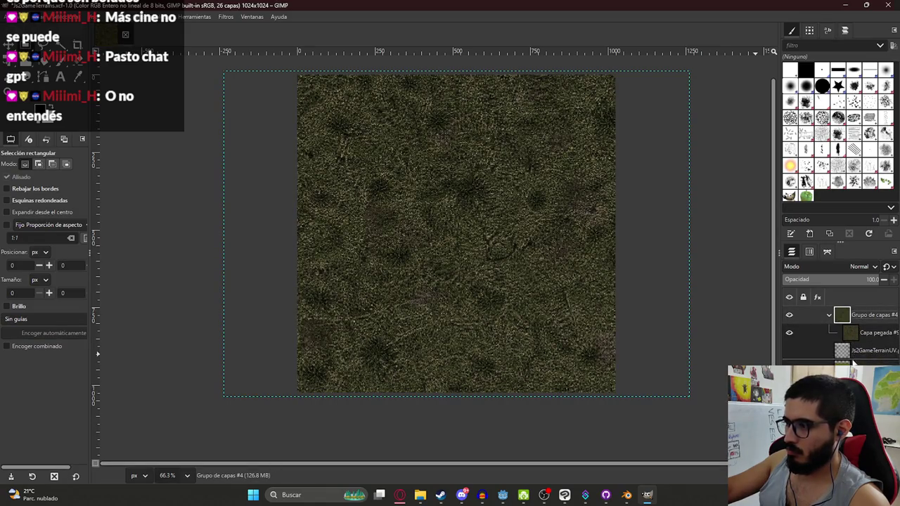
scroll(853, 362, up, 1)
click(858, 350)
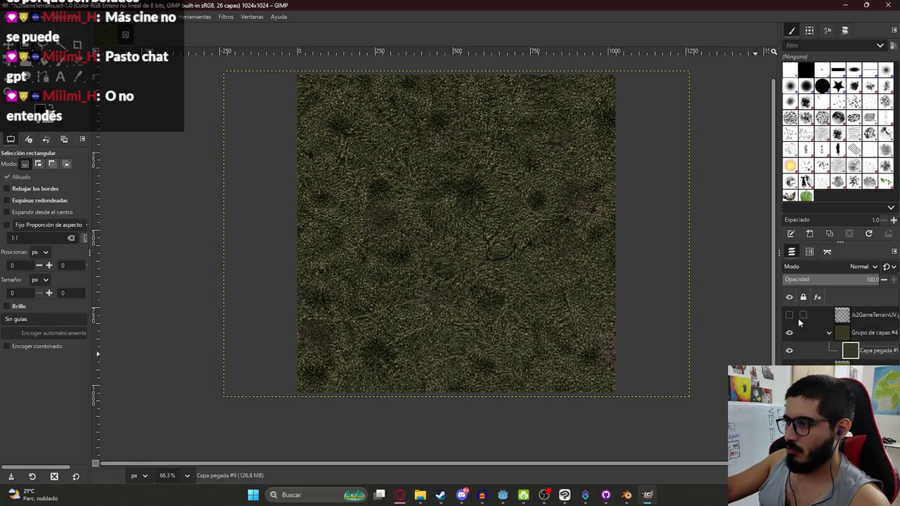
Step: Scale and fit Capa pegada #9 into the ground area's top-left with Unified Transform
click(789, 317)
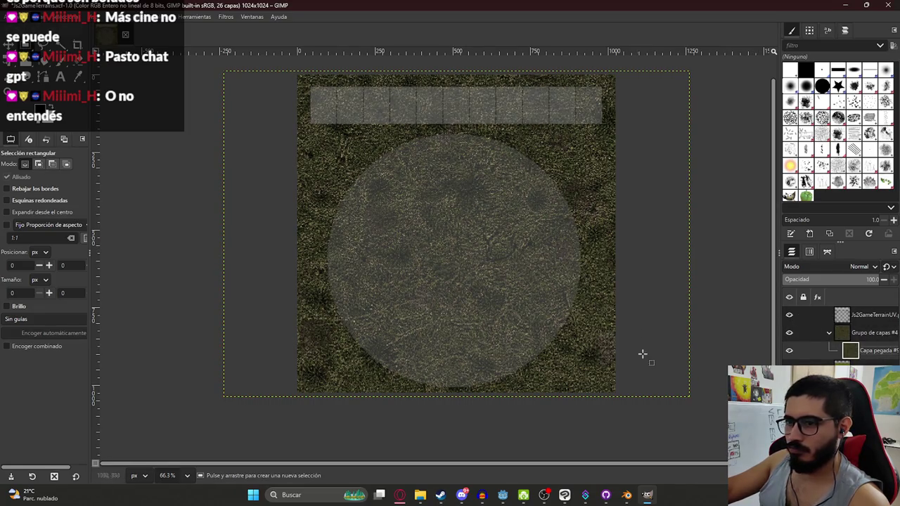
key(shift+t)
mouse_move(691, 397)
mouse_down()
mouse_move(672, 375)
mouse_move(400, 225)
mouse_up()
mouse_move(340, 116)
mouse_down()
mouse_move(392, 201)
mouse_move(401, 176)
mouse_move(385, 181)
mouse_up()
ctrl+scroll(385, 181, up, 2)
mouse_move(469, 177)
mouse_down()
mouse_move(415, 177)
mouse_move(445, 163)
mouse_move(484, 182)
mouse_move(482, 164)
mouse_up()
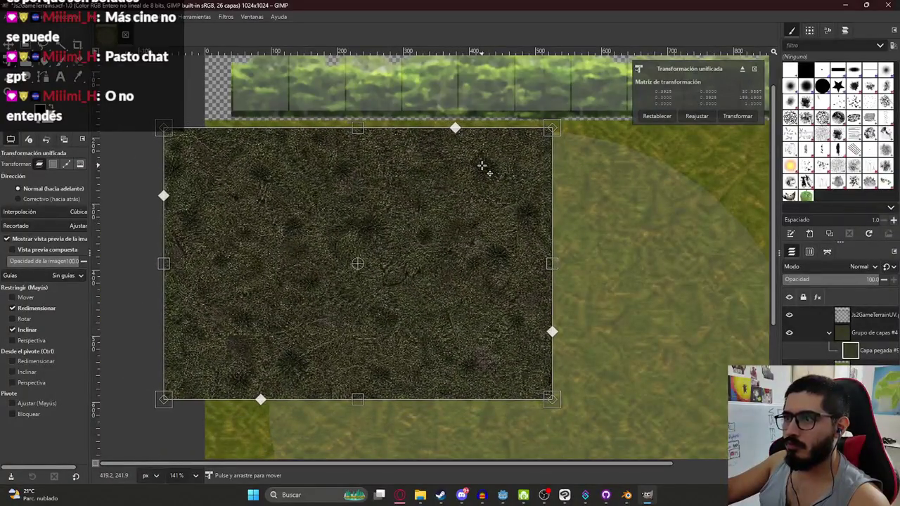
scroll(439, 266, down, 5)
scroll(439, 265, up, 5)
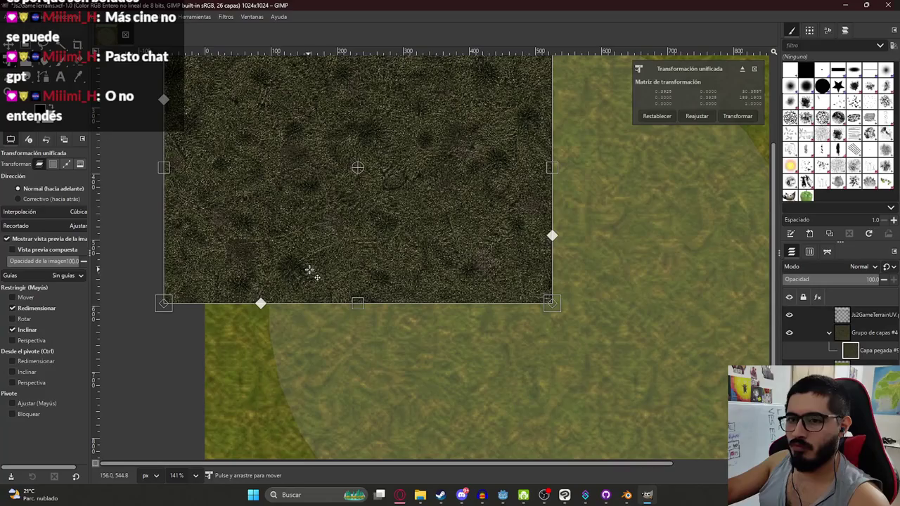
key(Return)
Step: Place a second grass tile beside the first, aligning their corners
ctrl+scroll(297, 231, down, 3)
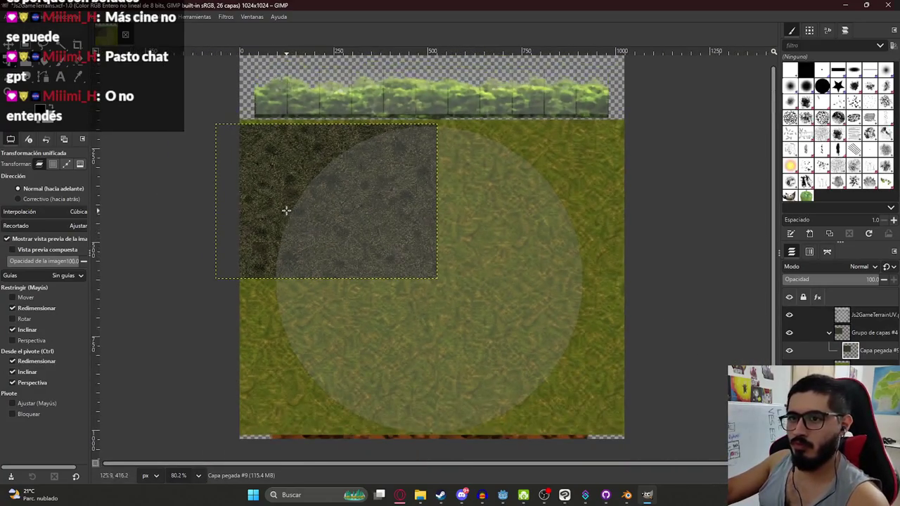
click(279, 196)
mouse_move(265, 187)
mouse_down()
mouse_move(506, 185)
mouse_move(485, 187)
mouse_up()
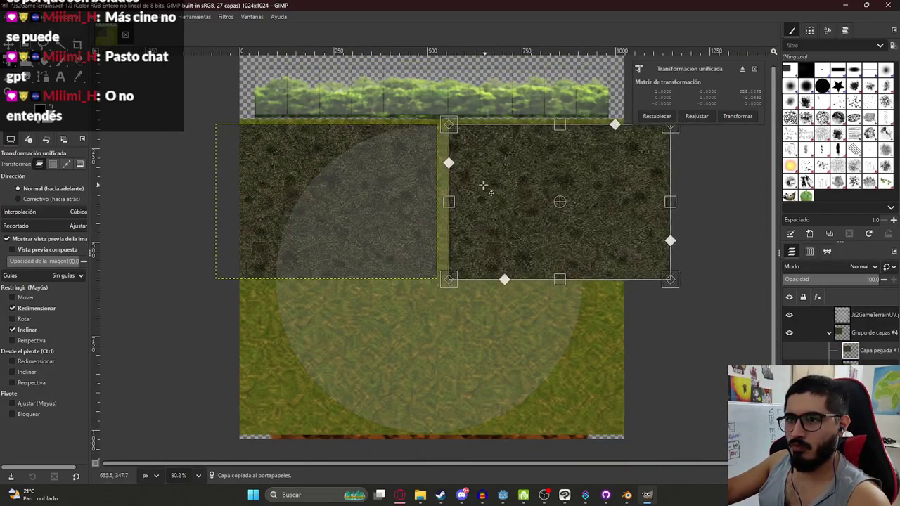
ctrl+scroll(446, 109, up, 3)
ctrl+scroll(447, 109, up, 10)
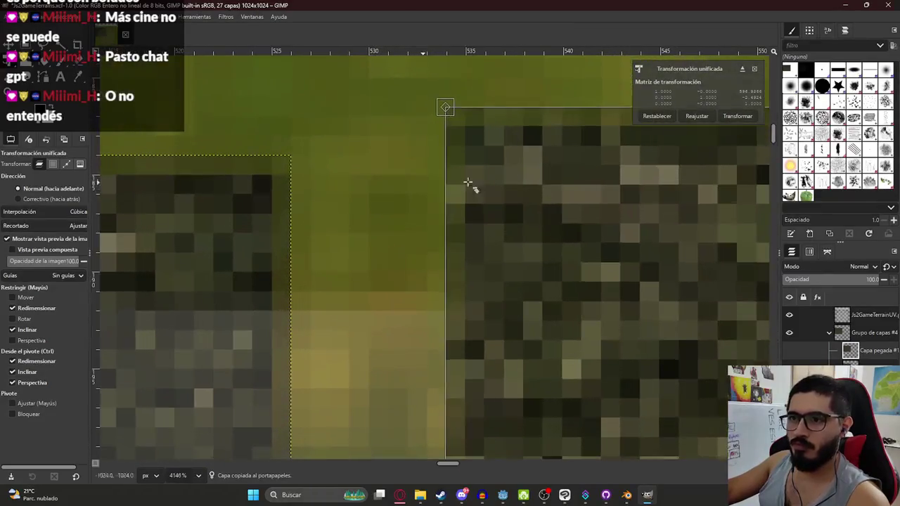
drag(380, 198, 368, 221)
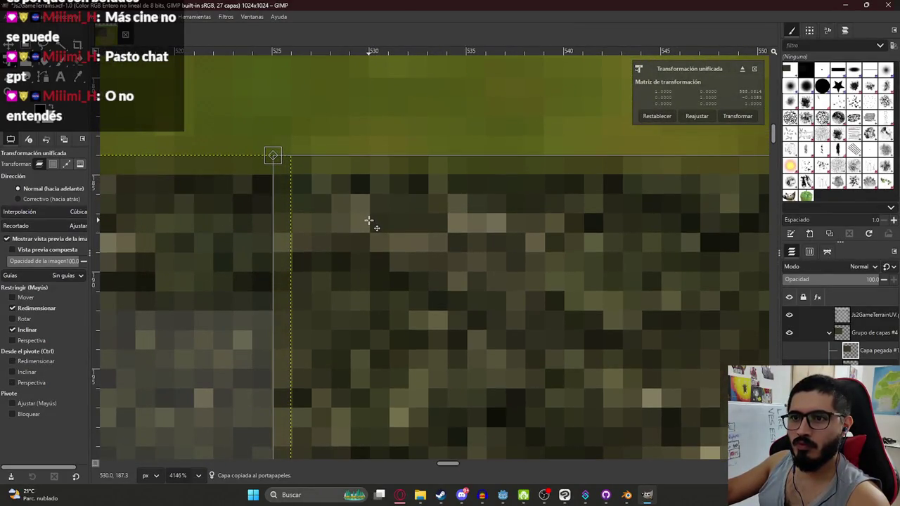
key(Return)
Step: Paste another copy of the dark grass and shift it up-left into alignment
ctrl+scroll(366, 225, down, 10)
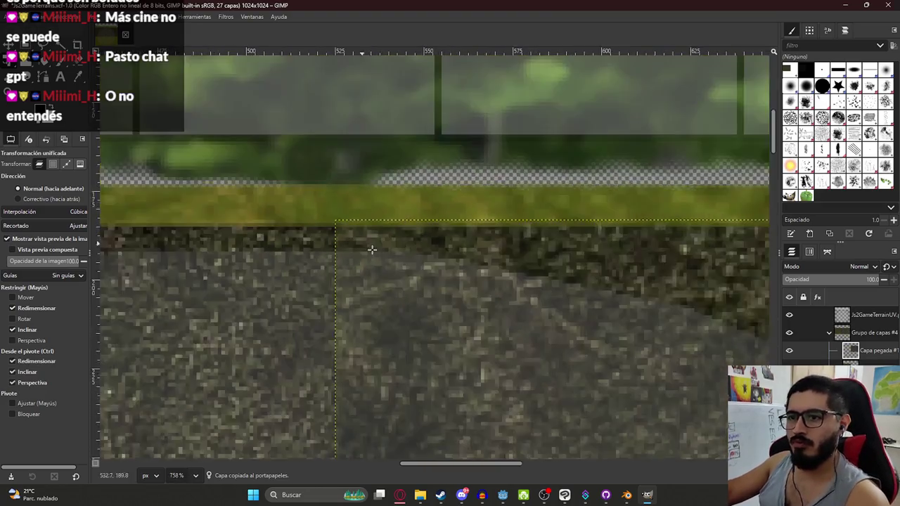
scroll(499, 377, down, 6)
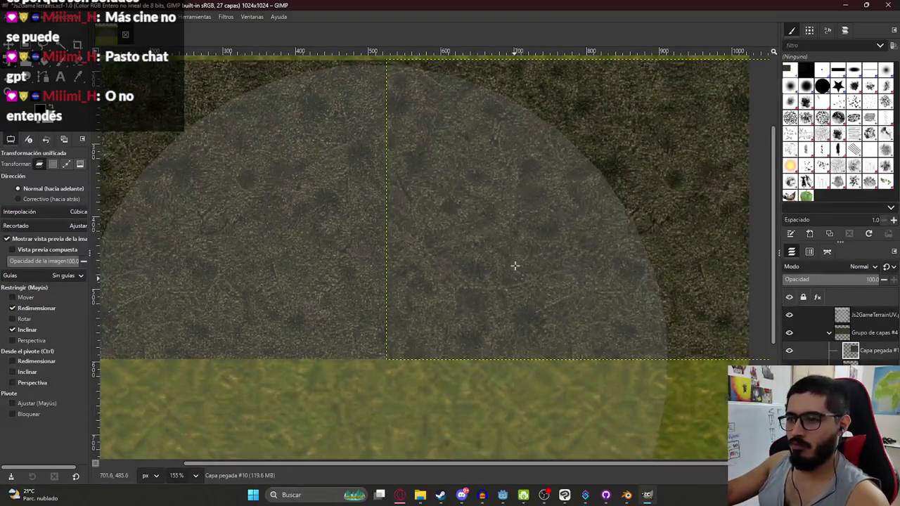
key(ctrl+c)
key(ctrl+v)
click(542, 120)
ctrl+scroll(454, 357, up, 5)
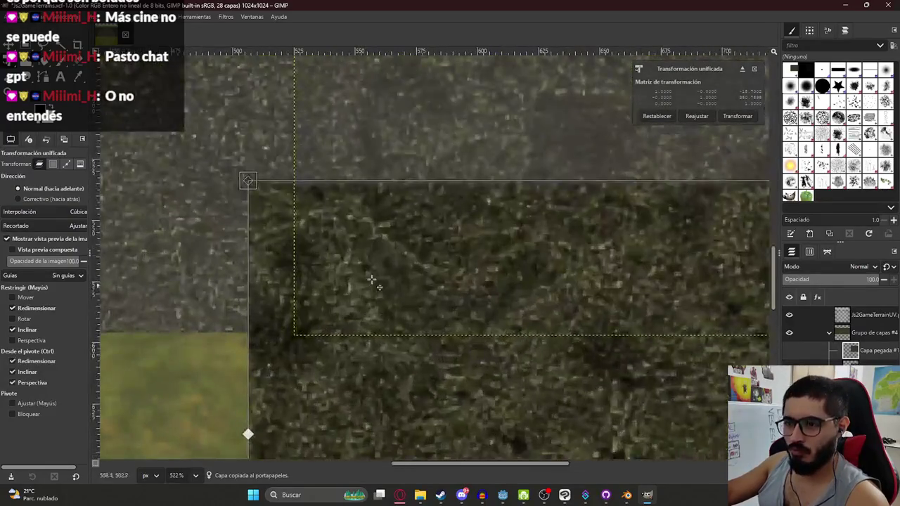
ctrl+scroll(284, 391, up, 5)
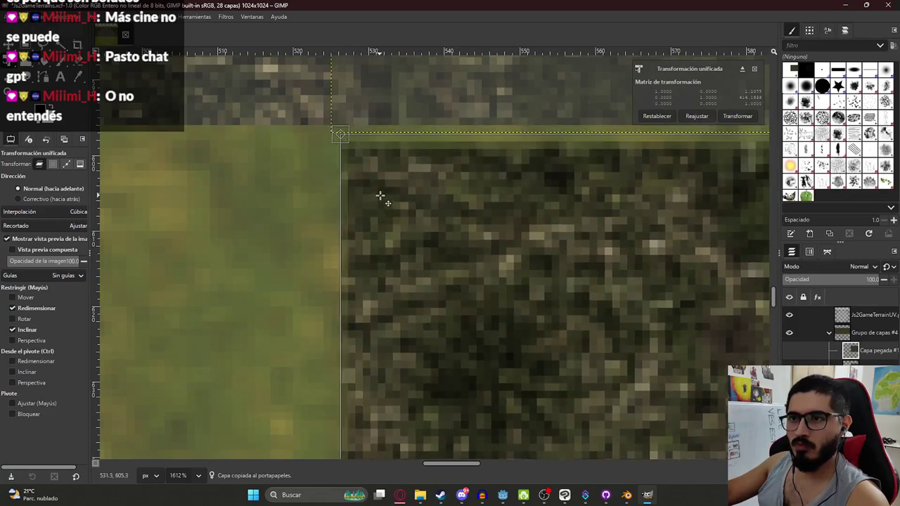
drag(379, 195, 369, 173)
key(Return)
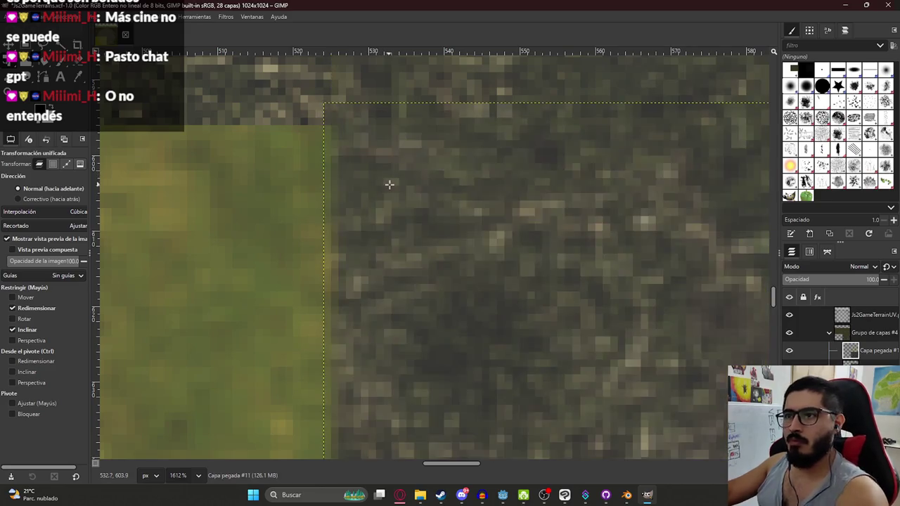
Step: Paste one more grass copy and move it up and right over the remaining patch
ctrl+scroll(385, 176, down, 8)
ctrl+scroll(397, 225, down, 2)
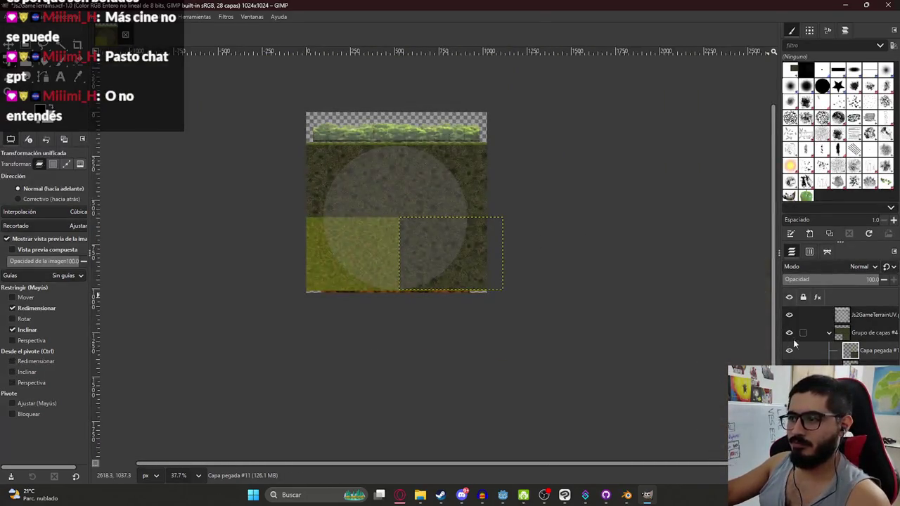
key(ctrl+c)
key(ctrl+v)
click(298, 166)
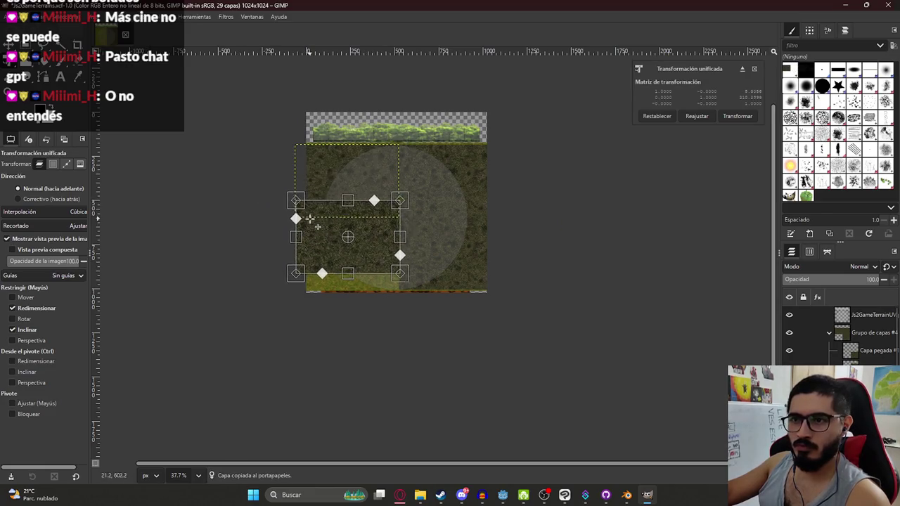
ctrl+scroll(310, 219, up, 8)
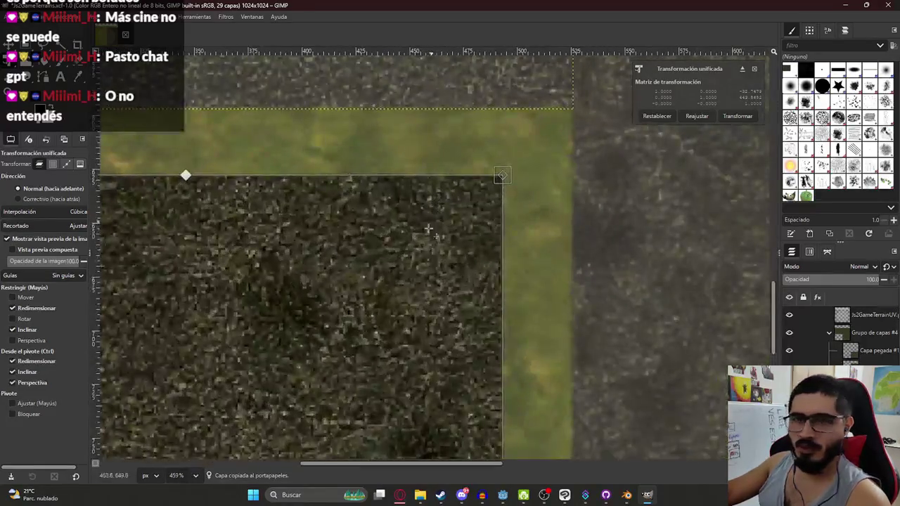
ctrl+scroll(431, 222, up, 5)
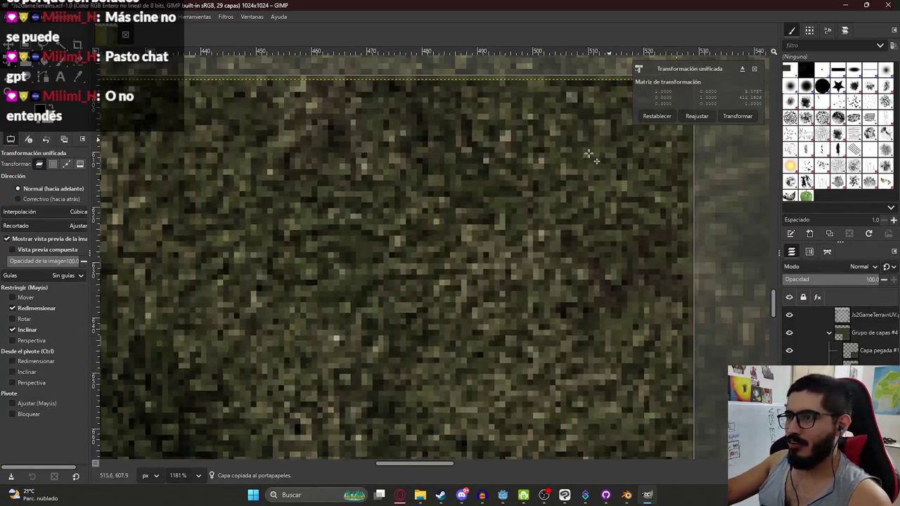
ctrl+scroll(499, 180, up, 5)
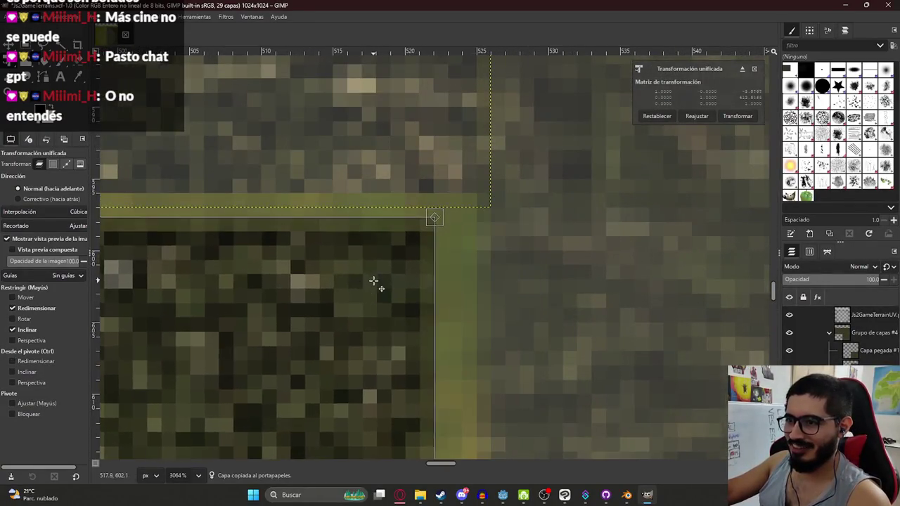
mouse_move(373, 281)
mouse_down()
mouse_move(413, 255)
mouse_move(432, 257)
mouse_up()
key(Return)
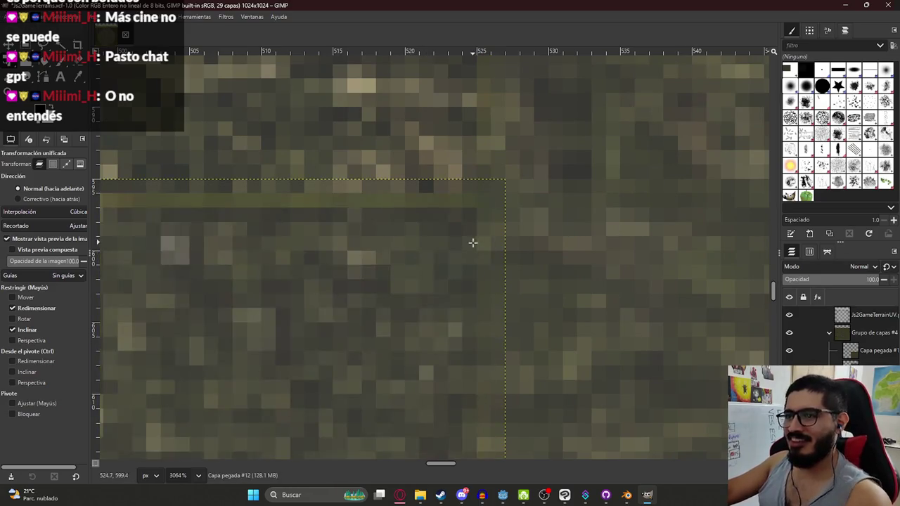
Step: Fine-tune that grass patch against the edge to close the seam and apply it
ctrl+scroll(440, 253, down, 3)
ctrl+scroll(423, 243, up, 2)
ctrl+scroll(422, 243, up, 1)
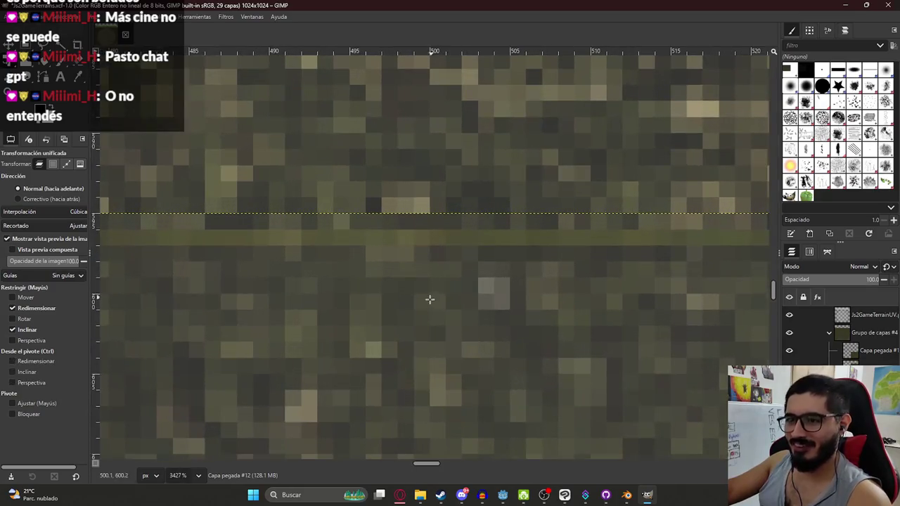
drag(426, 301, 424, 284)
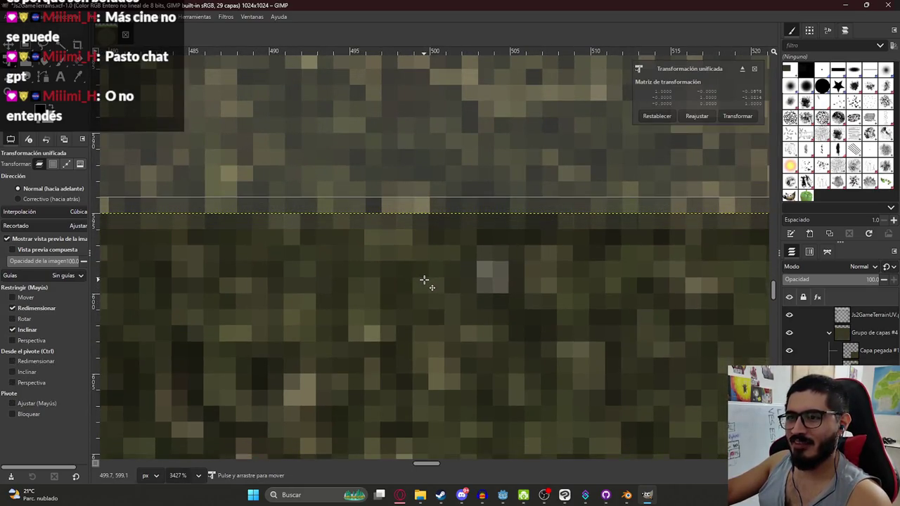
ctrl+scroll(438, 271, down, 3)
ctrl+scroll(492, 295, up, 3)
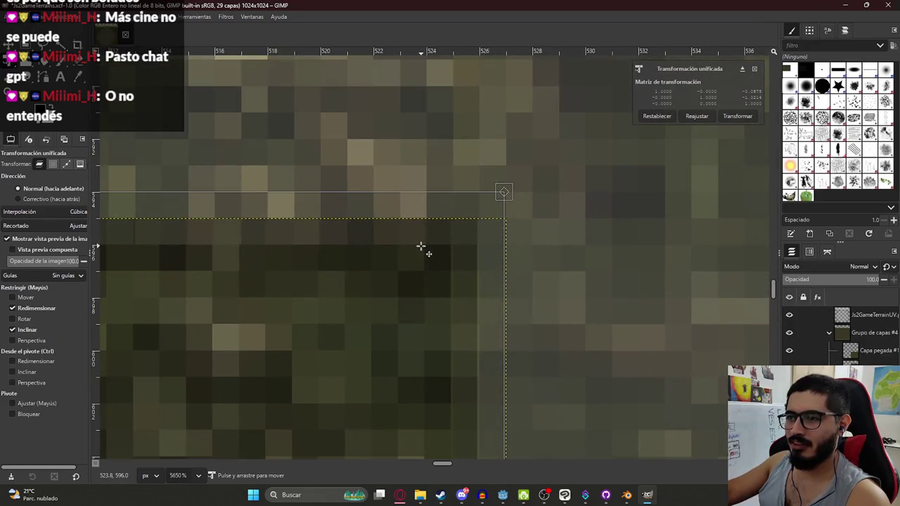
mouse_move(420, 246)
mouse_down()
mouse_move(396, 267)
mouse_move(424, 271)
mouse_move(423, 247)
mouse_up()
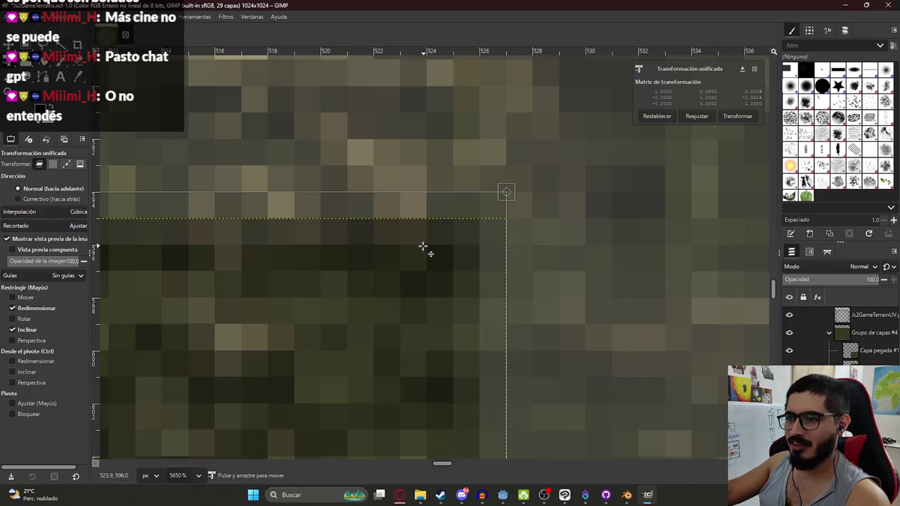
scroll(424, 247, down, 10)
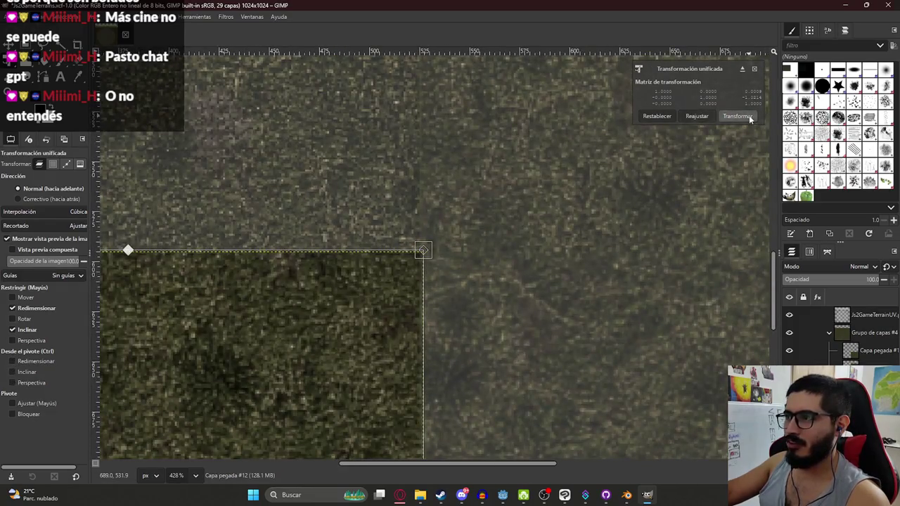
click(750, 120)
Step: Select the grass layer group, apply its pending transform, and hide the UV guide layer
scroll(421, 261, down, 5)
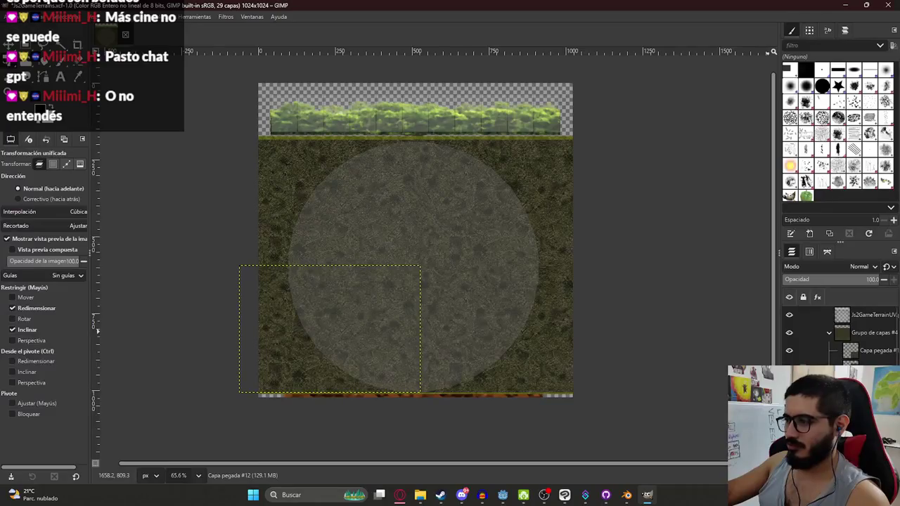
click(872, 335)
click(789, 316)
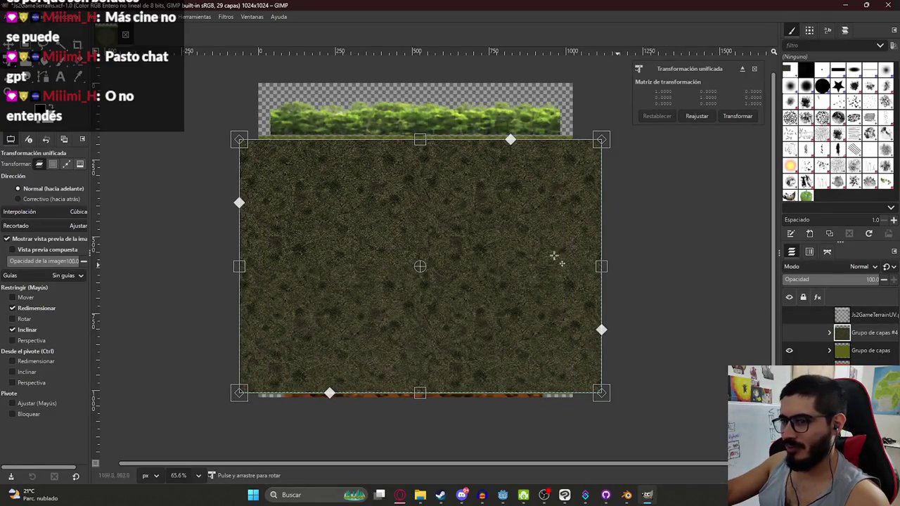
click(735, 119)
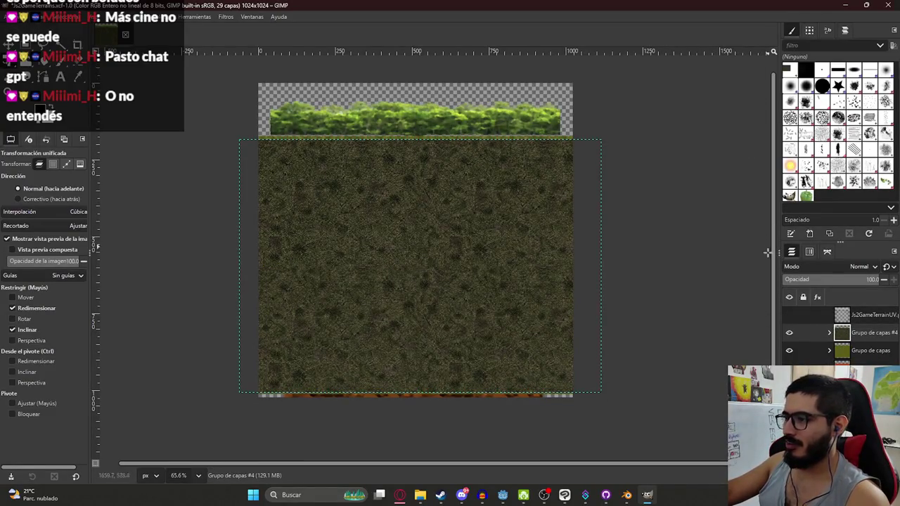
click(789, 317)
click(790, 318)
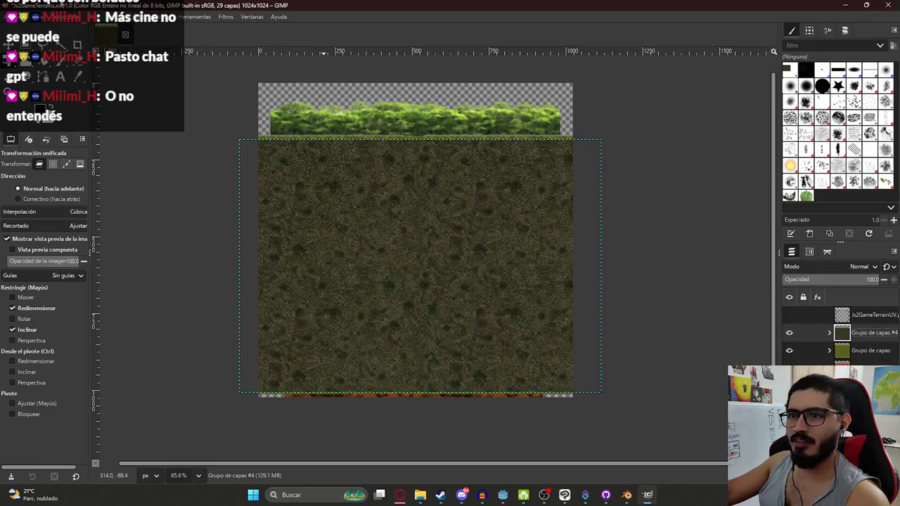
click(37, 16)
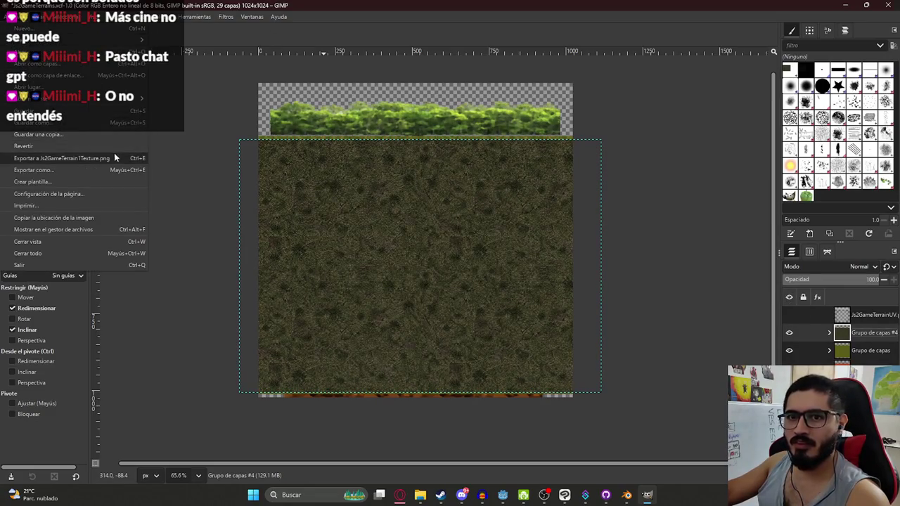
Step: Export the image as Js2GameTerrain2Texture.png, replacing the old file, and save the GIMP project
click(53, 170)
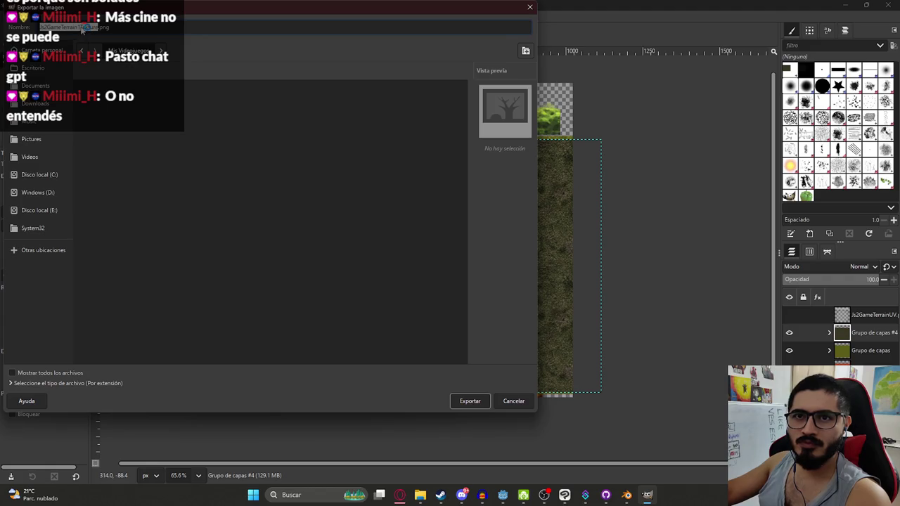
click(82, 27)
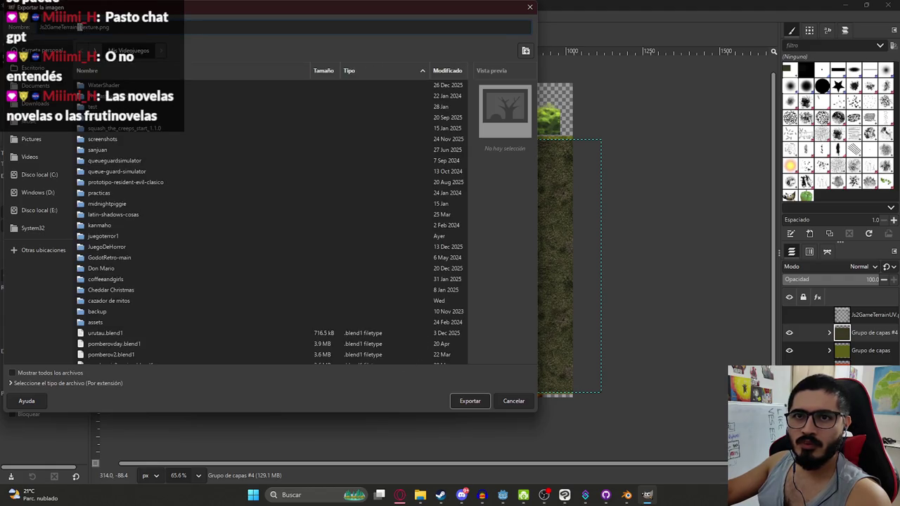
key(Return)
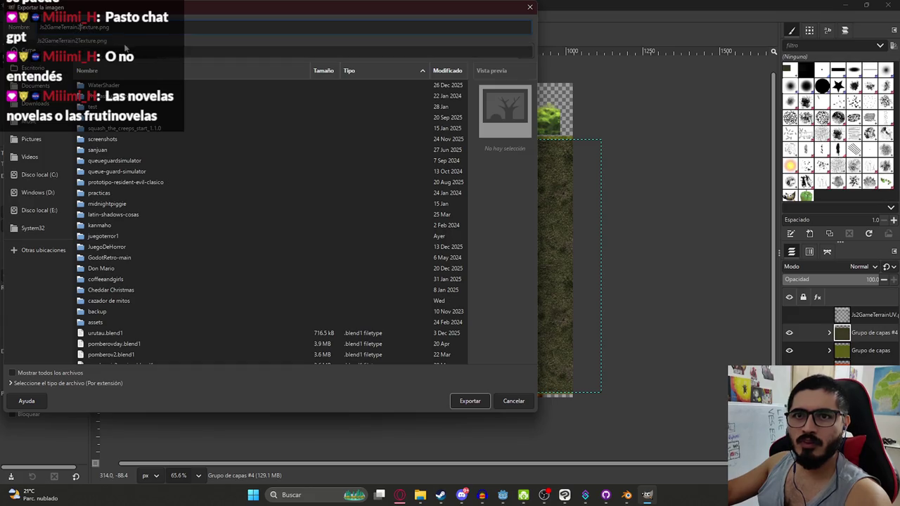
click(239, 261)
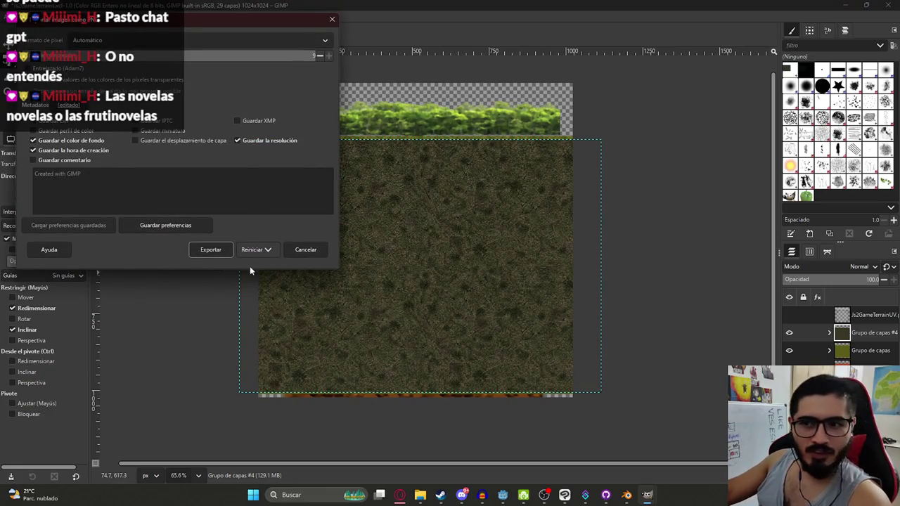
click(214, 250)
scroll(215, 211, up, 3)
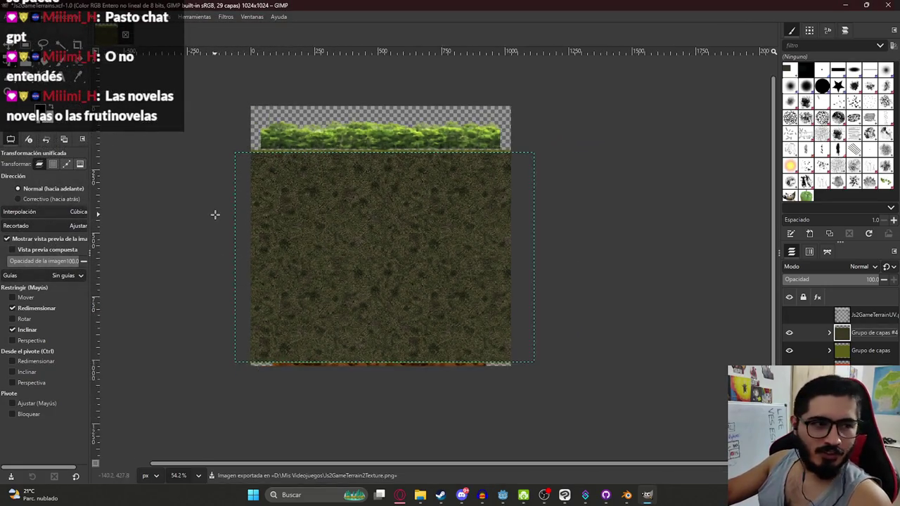
key(ctrl+w)
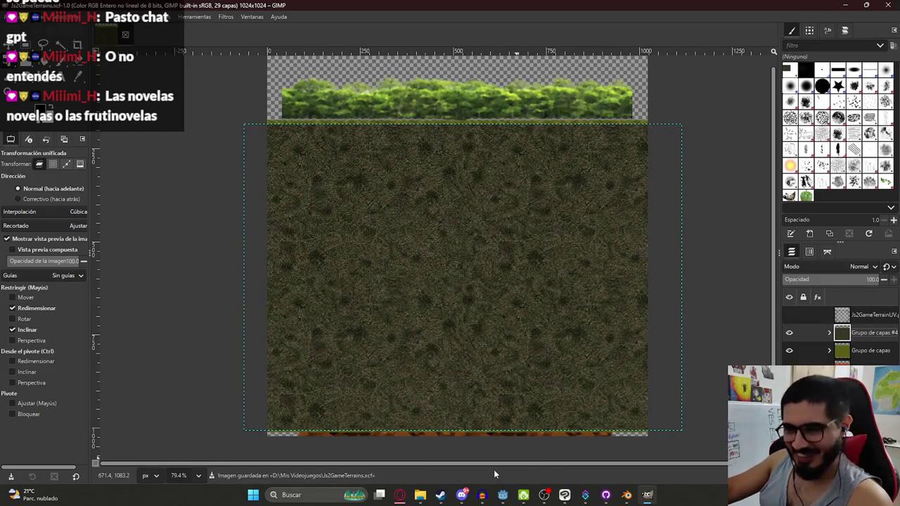
click(627, 495)
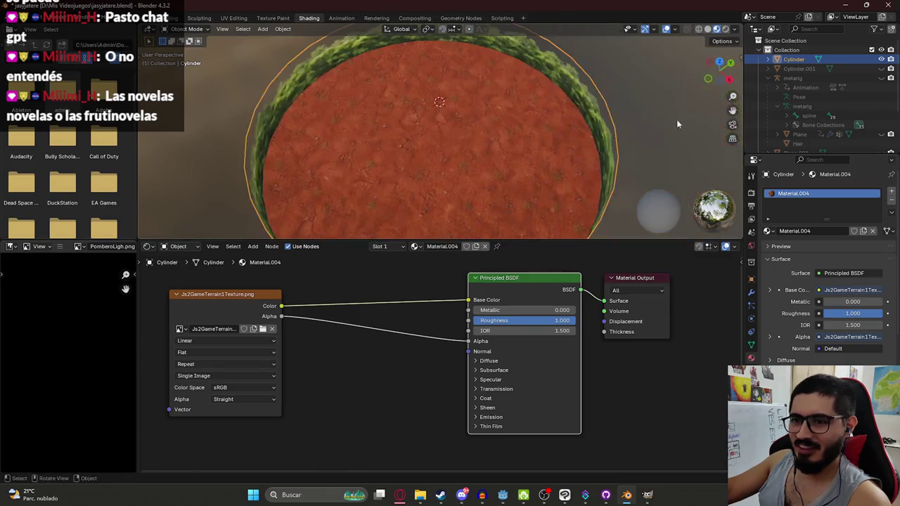
Step: Show Cylinder.001 instead of the red Cylinder, select it, and browse for its Image Texture file
click(880, 68)
click(880, 59)
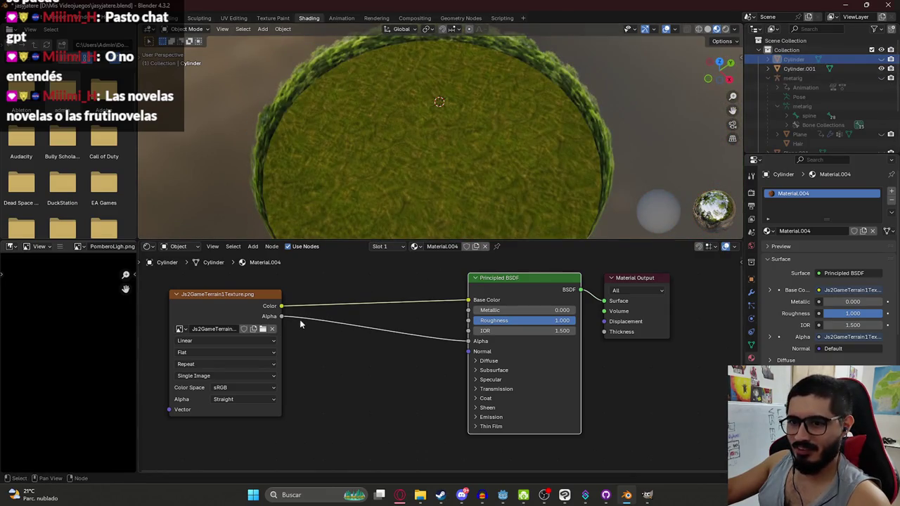
click(272, 328)
key(ctrl+z)
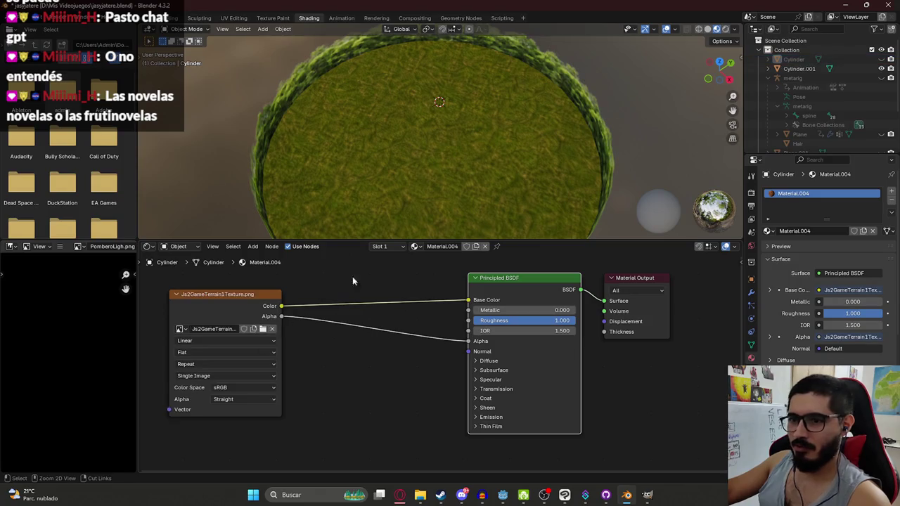
click(438, 149)
click(297, 316)
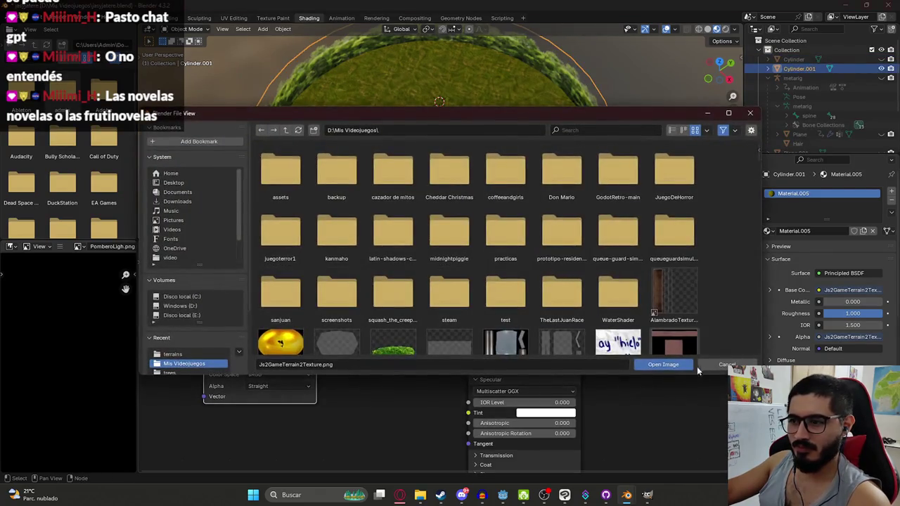
Step: Load Js2GameTerrain2Texture.png into Cylinder.001's Image Texture node
click(690, 364)
click(307, 315)
click(288, 315)
scroll(454, 285, down, 5)
scroll(458, 285, down, 5)
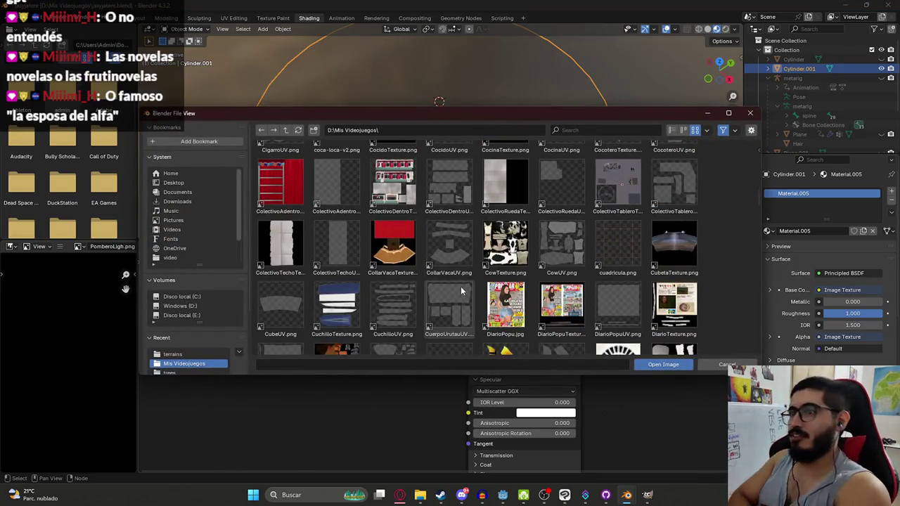
scroll(460, 288, down, 20)
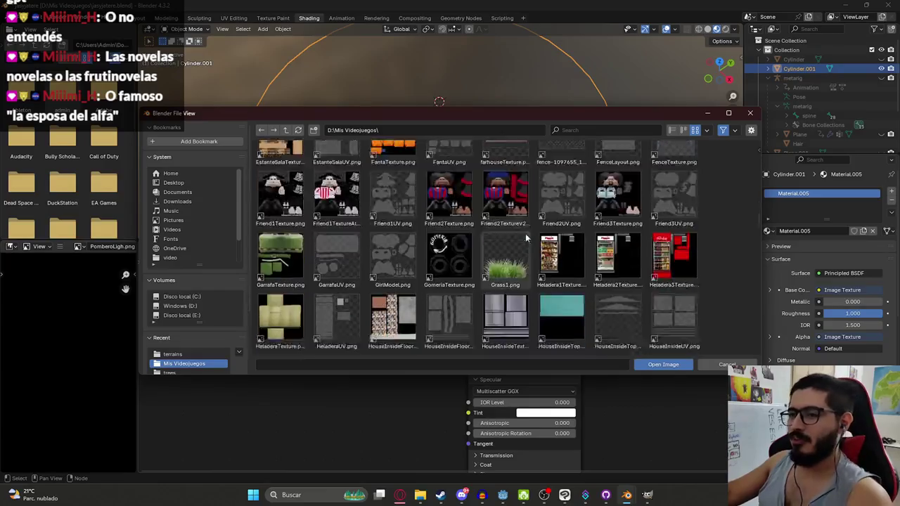
scroll(540, 239, down, 15)
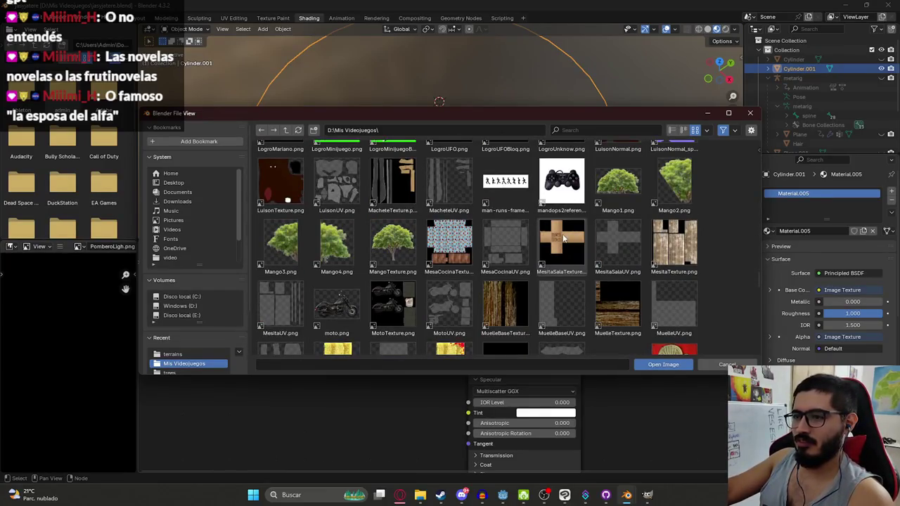
scroll(583, 229, up, 3)
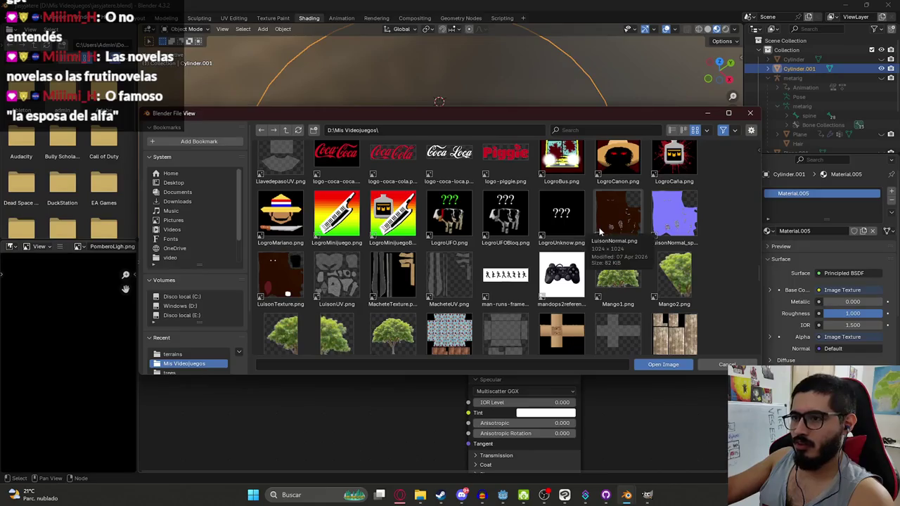
scroll(606, 209, up, 4)
scroll(623, 202, up, 4)
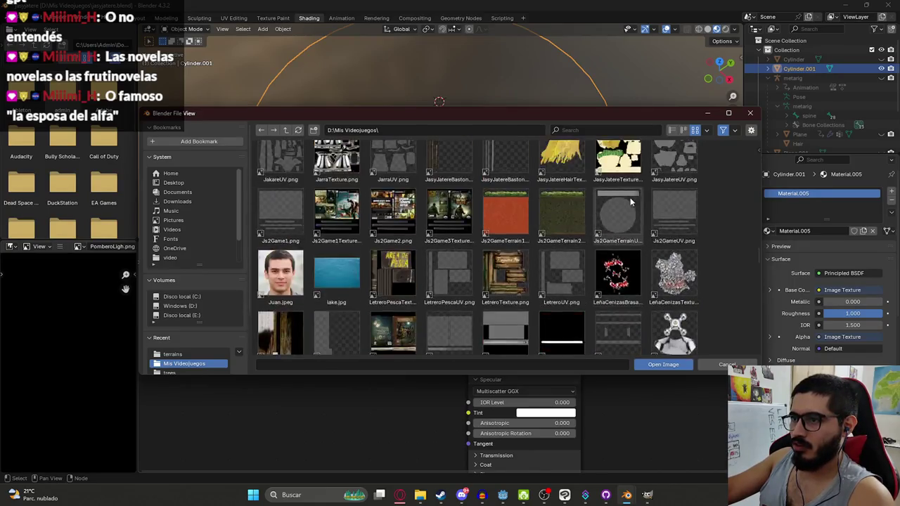
scroll(564, 259, down, 1)
double_click(563, 259)
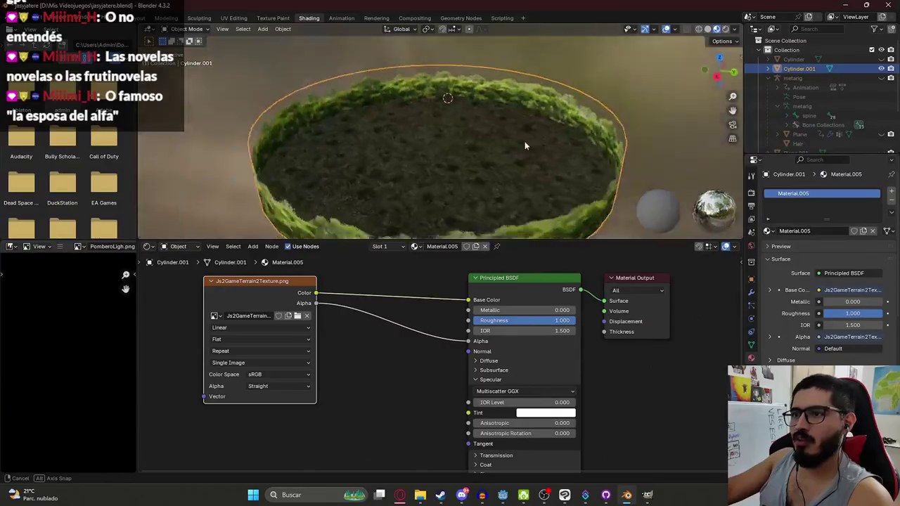
Step: Orbit down to inspect the grass-textured cylinder and select it
drag(470, 129, 400, 143)
scroll(422, 137, up, 6)
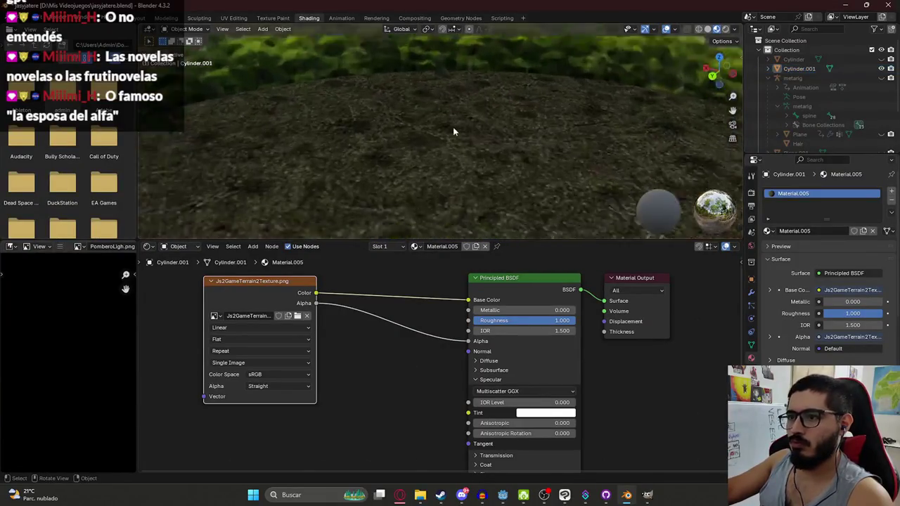
click(377, 131)
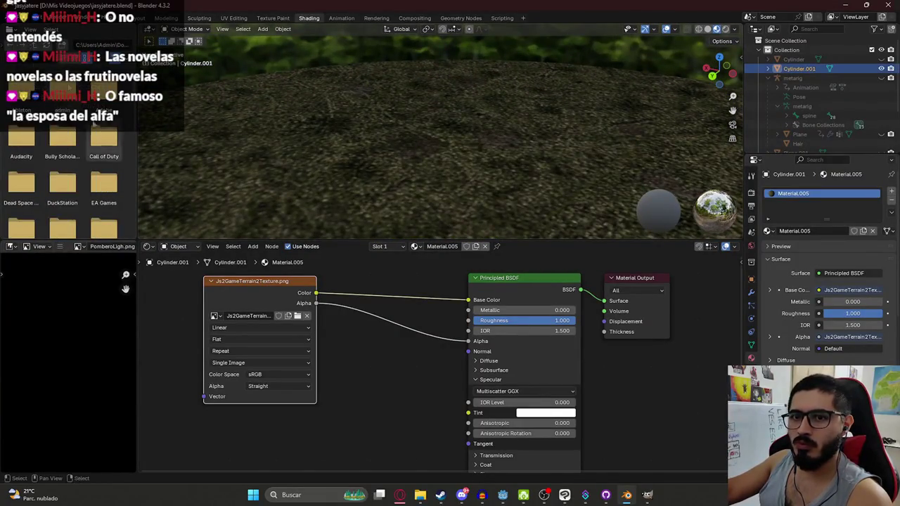
click(16, 17)
Step: Export the cylinder as glTF 2.0 over Js2GameTerrain2.glb in assets/terrains
mouse_move(43, 160)
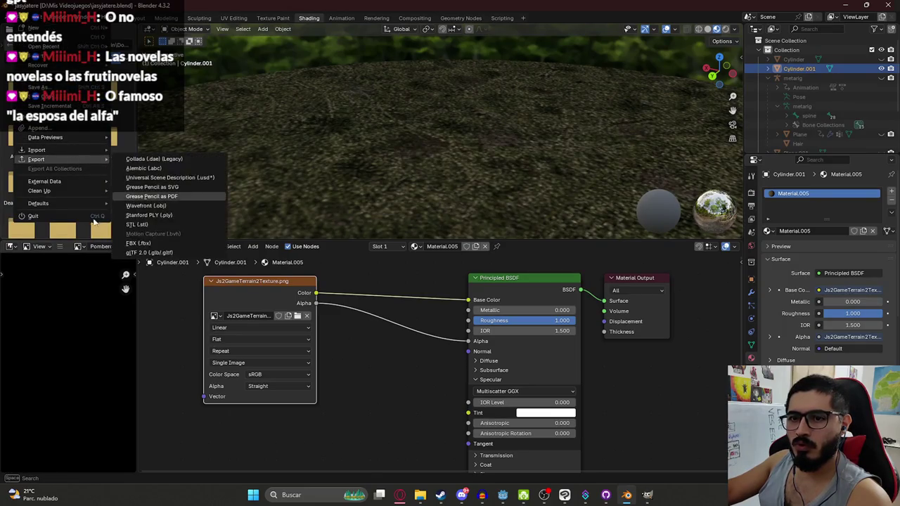
click(149, 252)
double_click(336, 176)
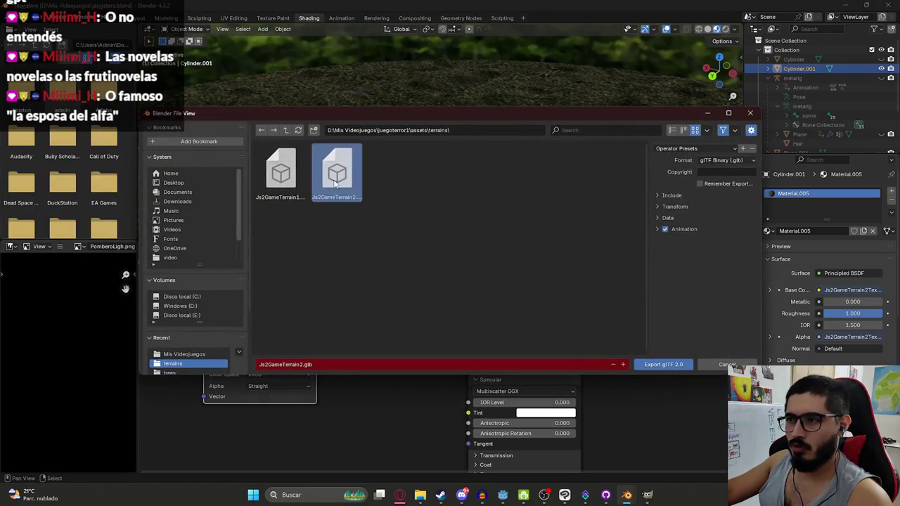
mouse_move(506, 215)
mouse_down()
mouse_move(408, 142)
mouse_move(420, 122)
mouse_move(484, 97)
mouse_move(381, 156)
mouse_up()
scroll(391, 141, down, 8)
scroll(483, 142, up, 8)
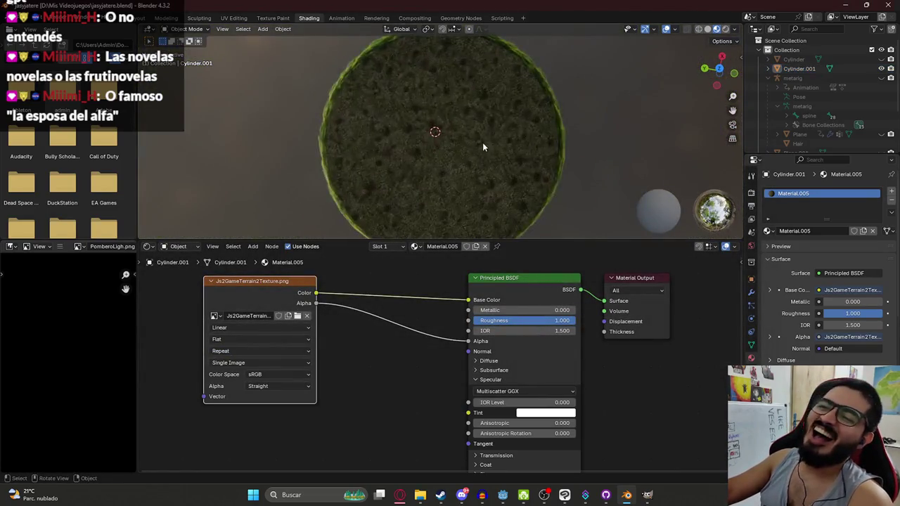
drag(480, 142, 372, 57)
Step: Save jasyjatere.blend and view the grass ground and hedge from lower angles
key(ctrl+s)
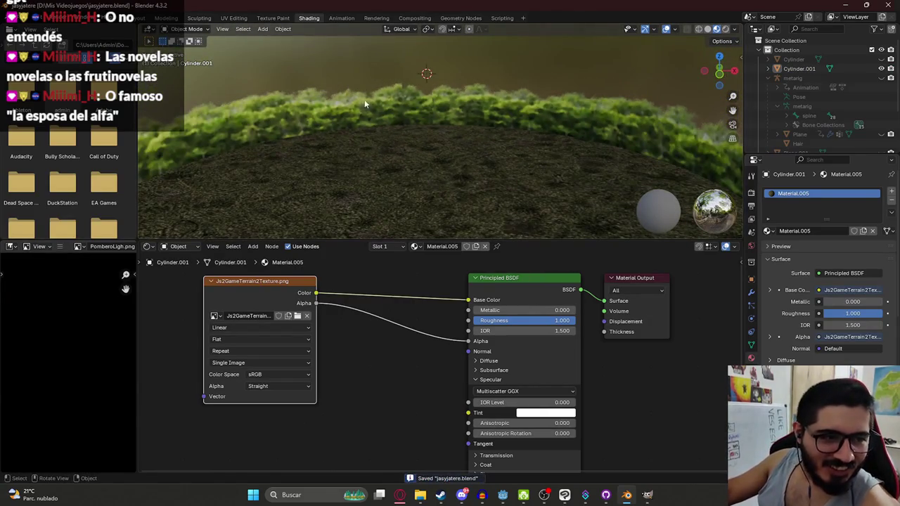
scroll(444, 123, down, 8)
scroll(454, 105, up, 8)
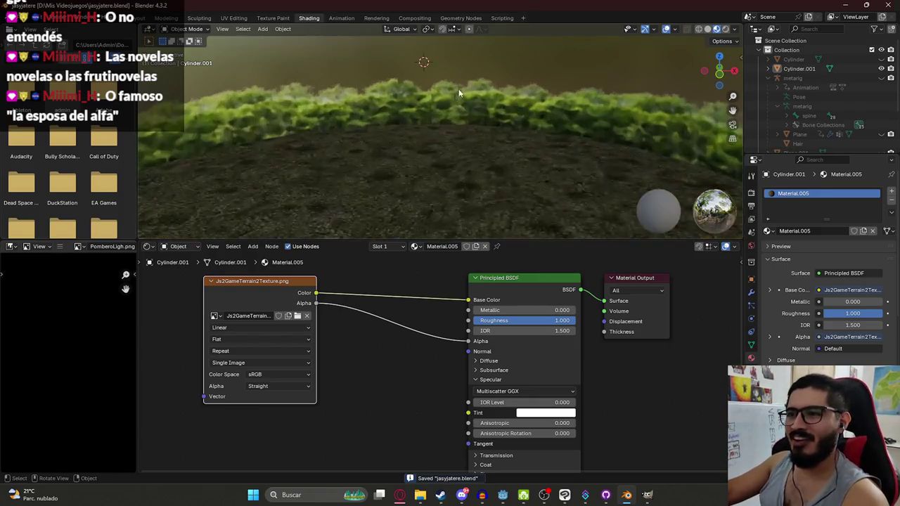
drag(514, 90, 457, 114)
drag(190, 134, 523, 185)
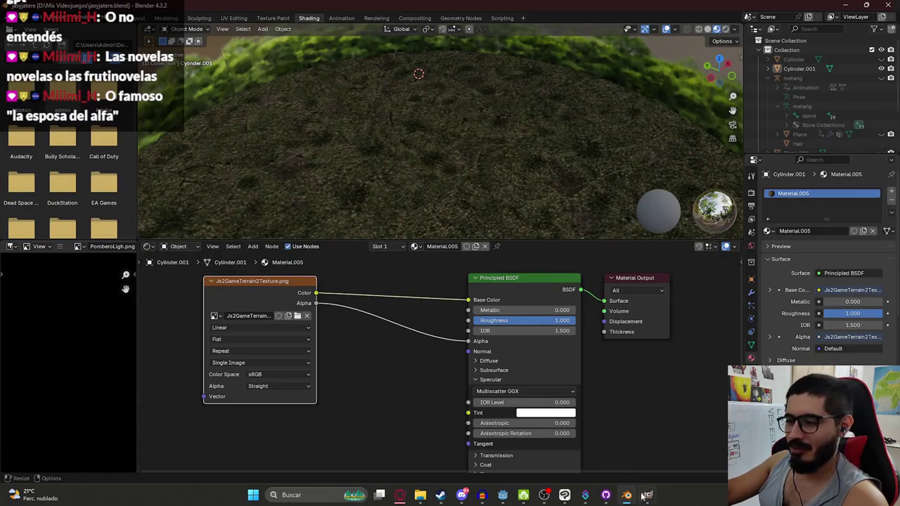
click(647, 494)
Step: Paste the brown dirt texture as a layer above the UV guide and commit it
click(866, 315)
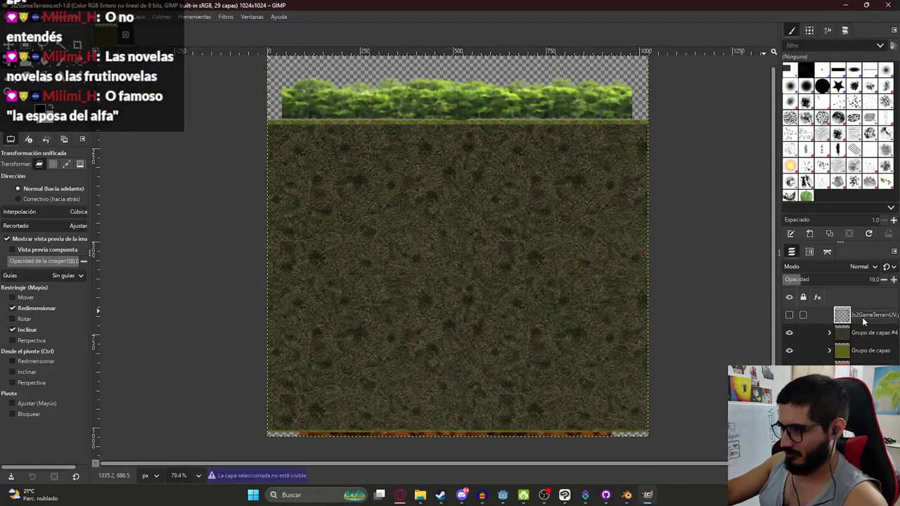
key(ctrl+v)
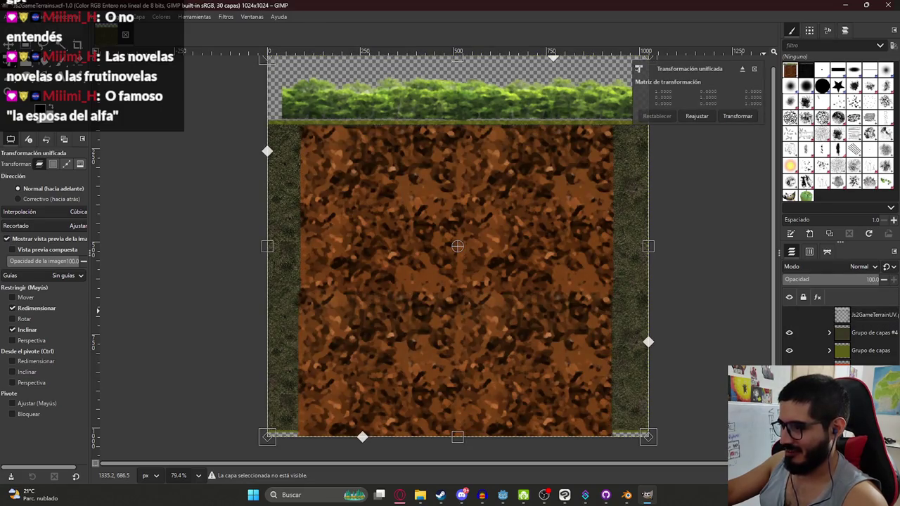
click(744, 116)
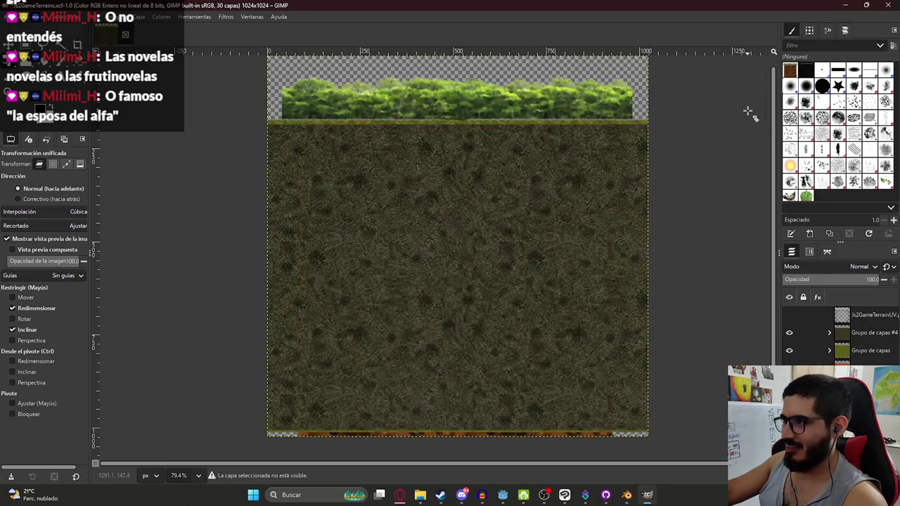
ctrl+scroll(442, 126, up, 2)
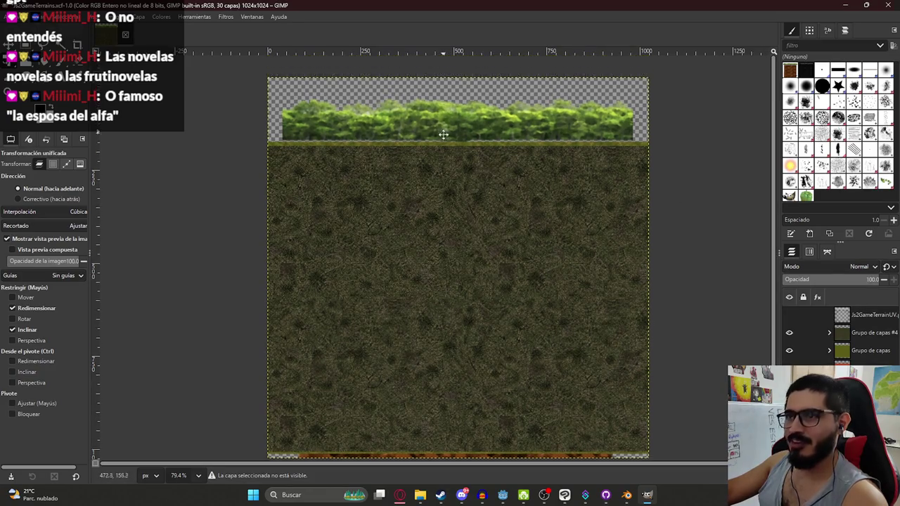
Step: Rectangle-select the bush strip along the top, cut, paste and anchor it back in place
key(r)
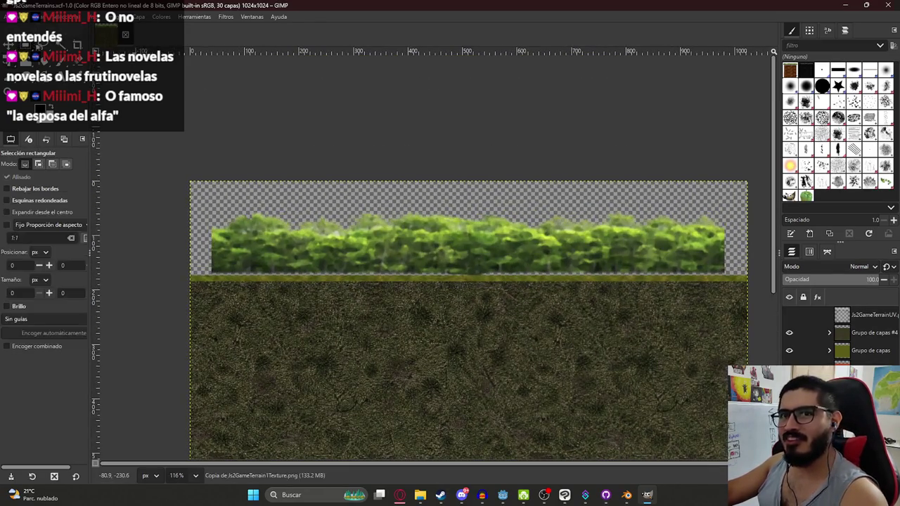
ctrl+scroll(229, 132, down, 2)
mouse_move(168, 129)
mouse_down()
mouse_move(669, 279)
mouse_move(717, 254)
mouse_up()
key(ctrl+x)
key(ctrl+v)
right_click(836, 352)
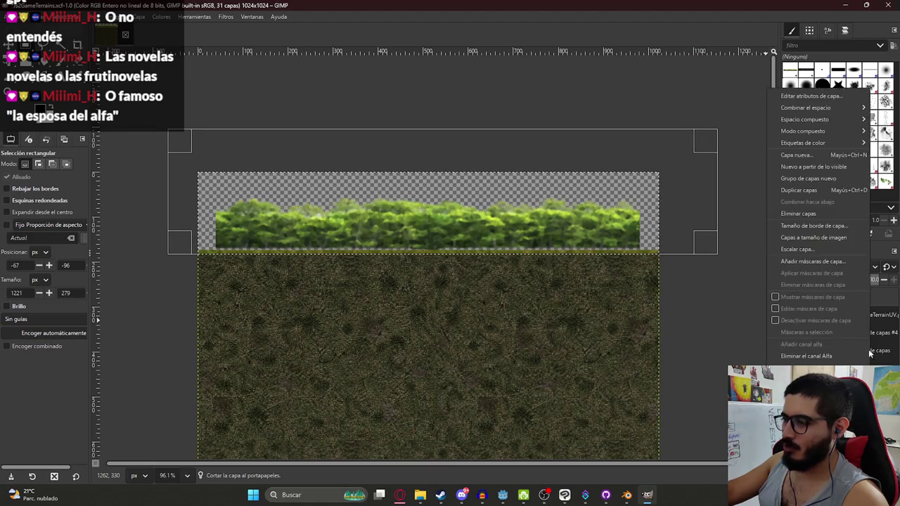
click(834, 207)
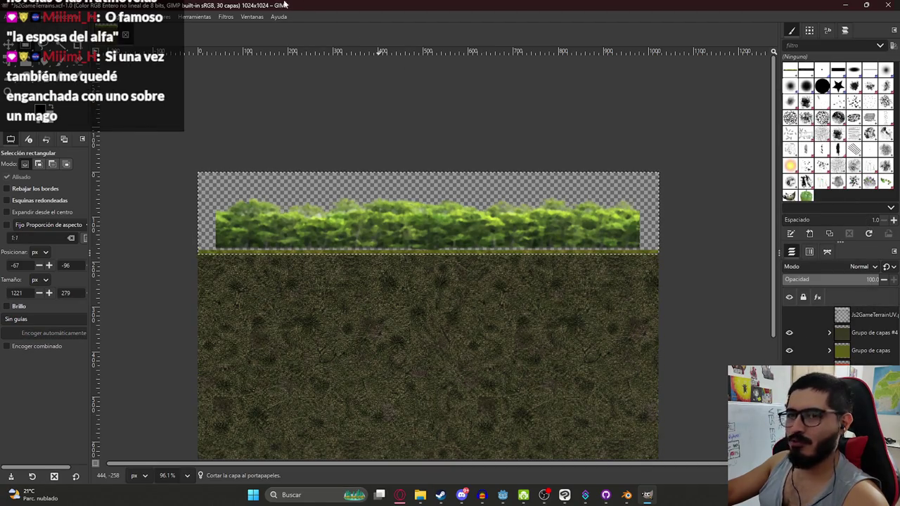
click(194, 17)
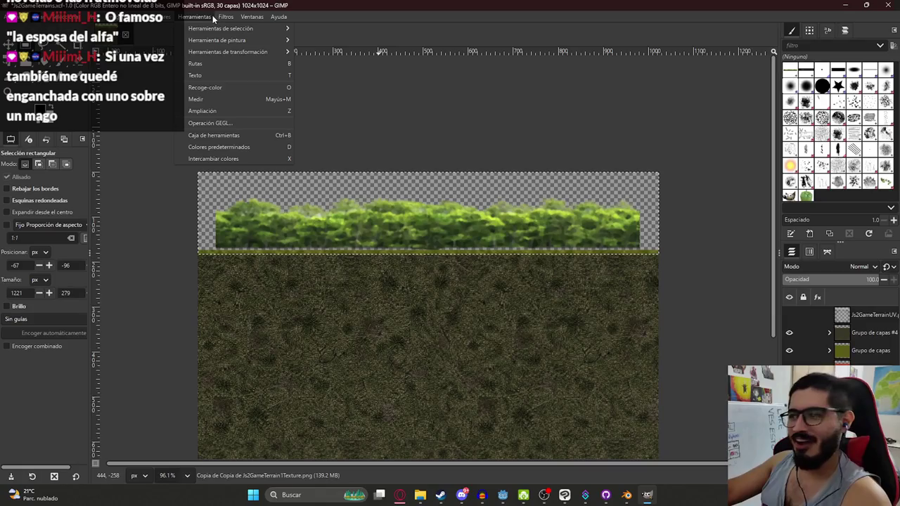
Step: Browse the Herramientas, Filtros (Mapa), Imagen and Colores menus for colour adjustment options
mouse_move(226, 18)
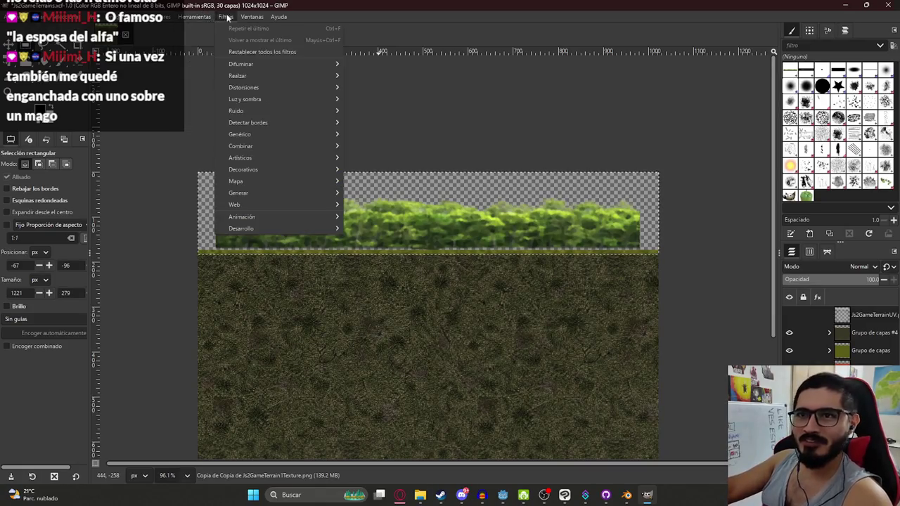
mouse_move(274, 64)
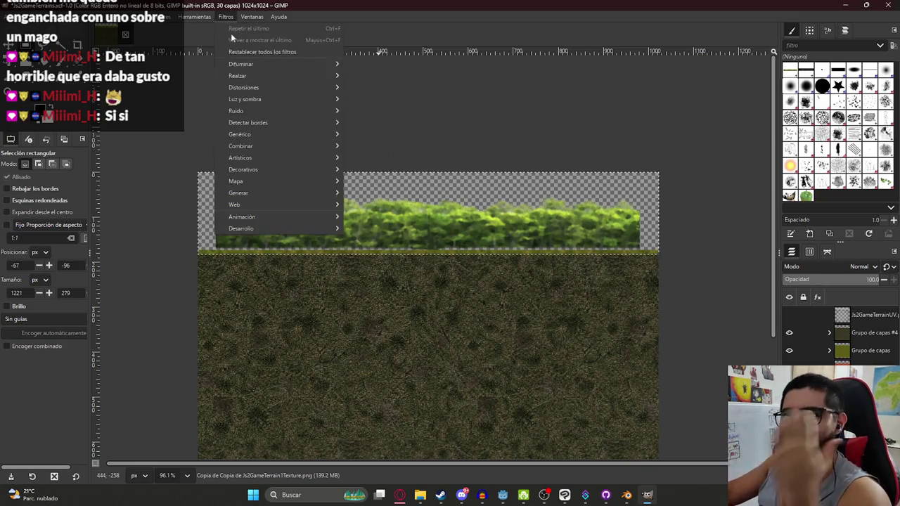
mouse_move(253, 185)
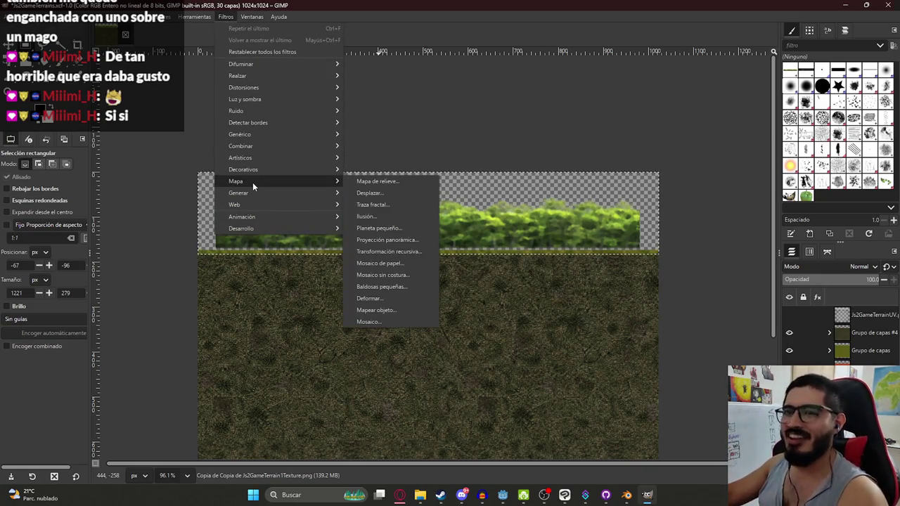
mouse_move(194, 16)
mouse_move(130, 16)
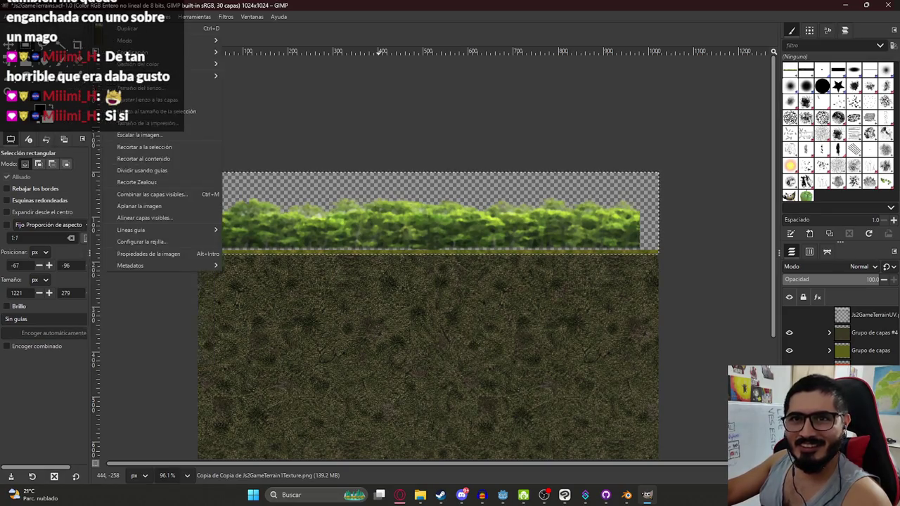
mouse_move(160, 16)
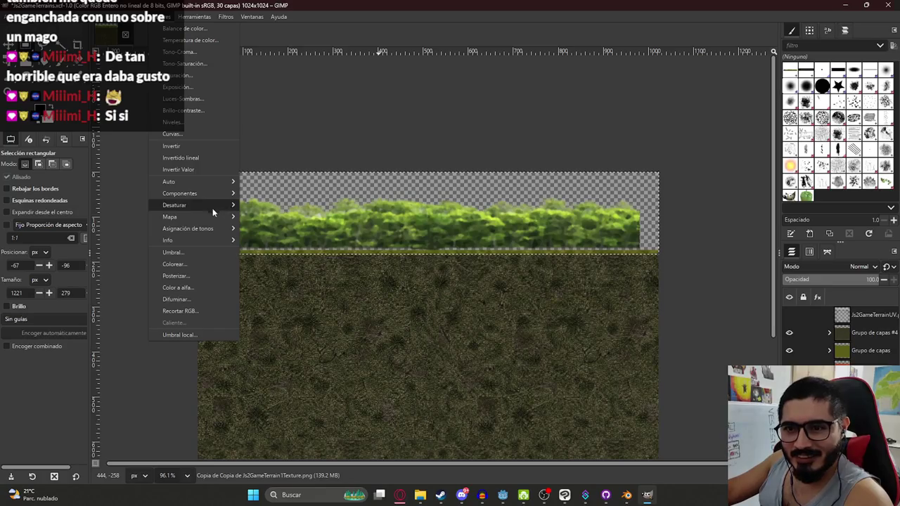
Step: Reduce the saturation of the bush strip
click(203, 82)
drag(199, 80, 174, 80)
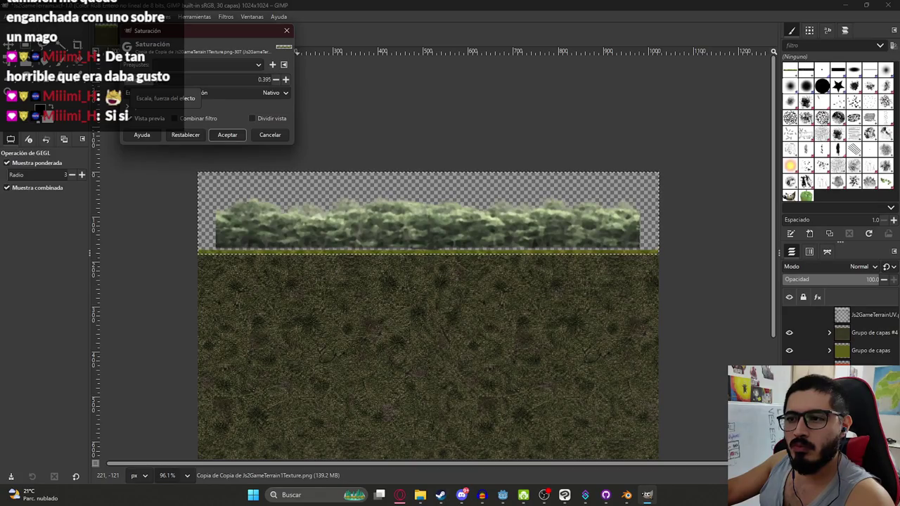
click(227, 135)
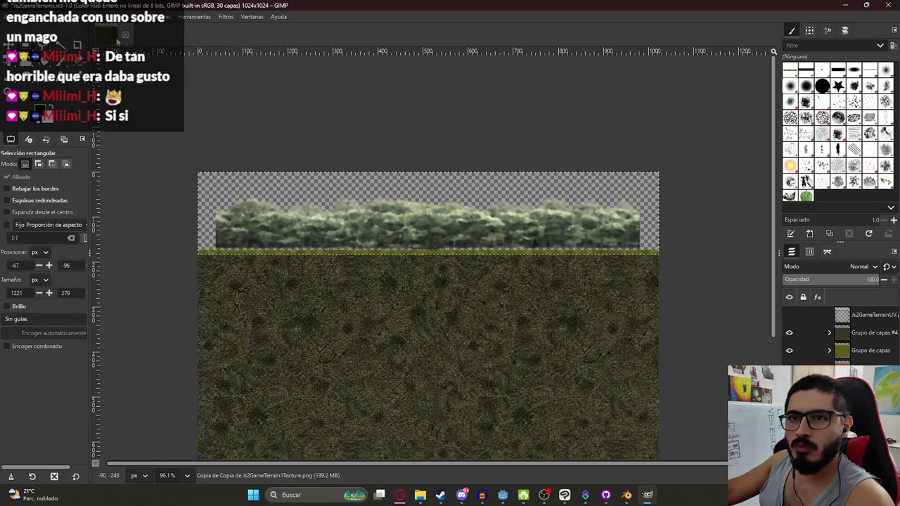
Step: Raise the bush strip's contrast with Brightness-Contrast and apply it
click(160, 16)
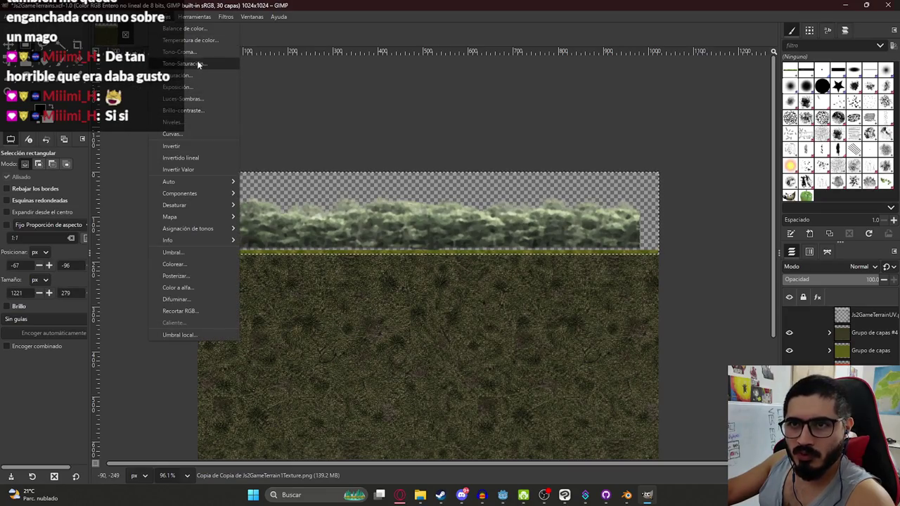
click(212, 111)
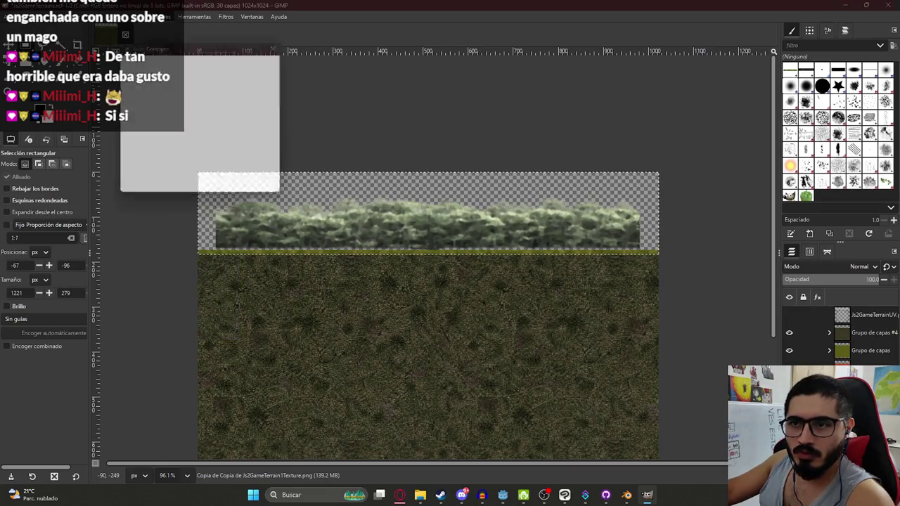
mouse_move(197, 111)
mouse_down()
mouse_move(208, 107)
mouse_move(193, 106)
mouse_up()
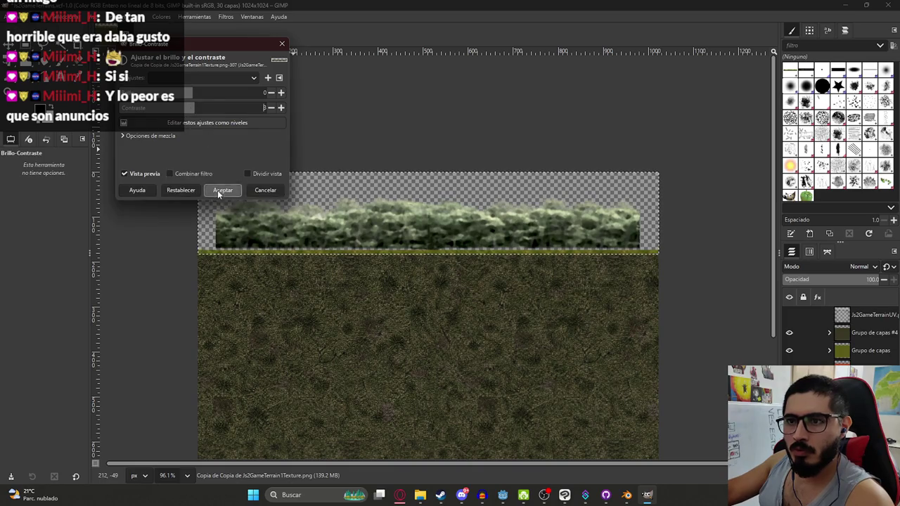
click(222, 190)
scroll(313, 248, down, 3)
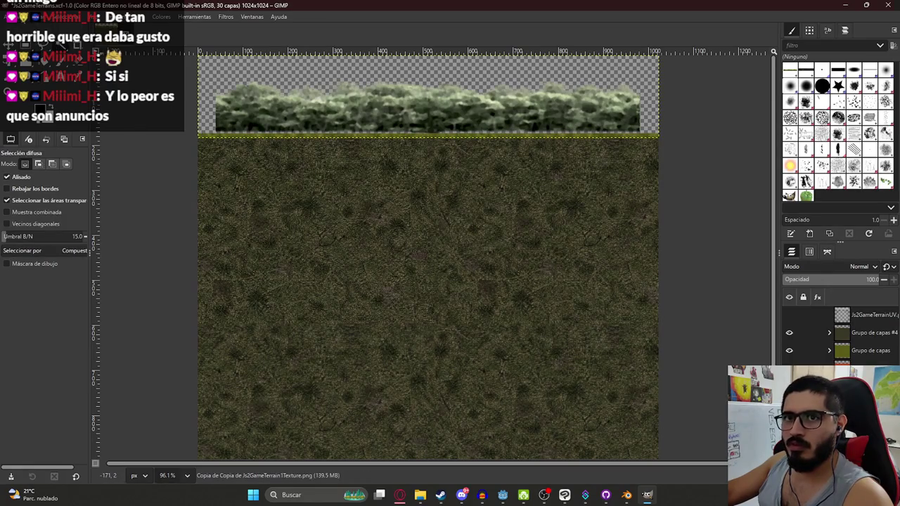
Step: Export over Js2GameTerrain2Texture.png and save the project as Js2GameTerrains.xcf
click(14, 16)
click(118, 158)
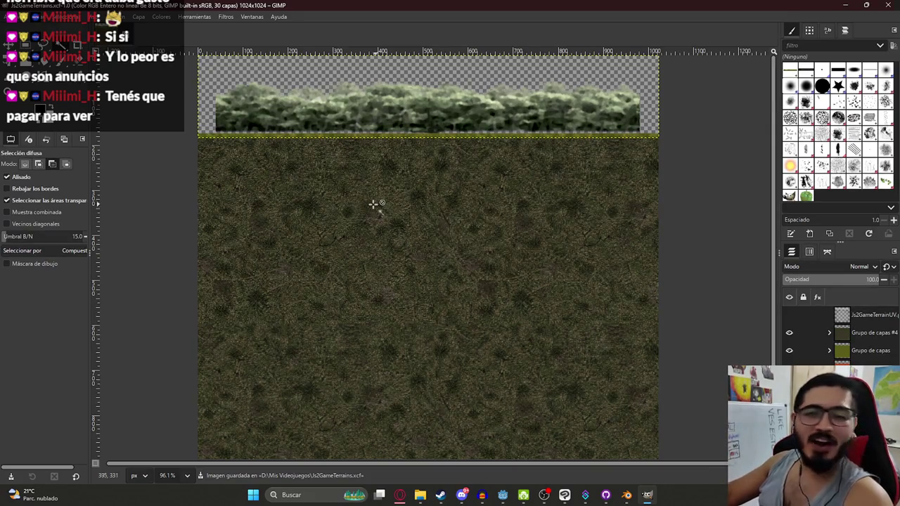
scroll(221, 140, down, 2)
scroll(221, 140, up, 2)
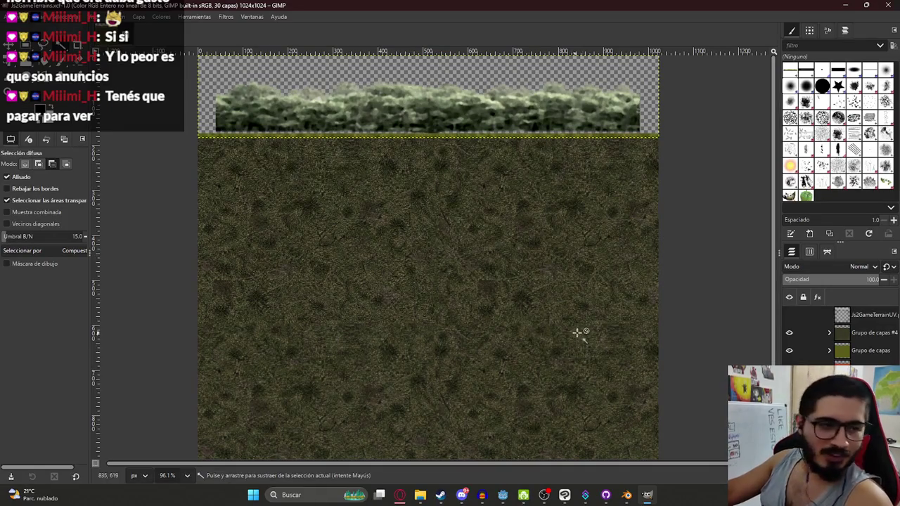
key(ctrl+s)
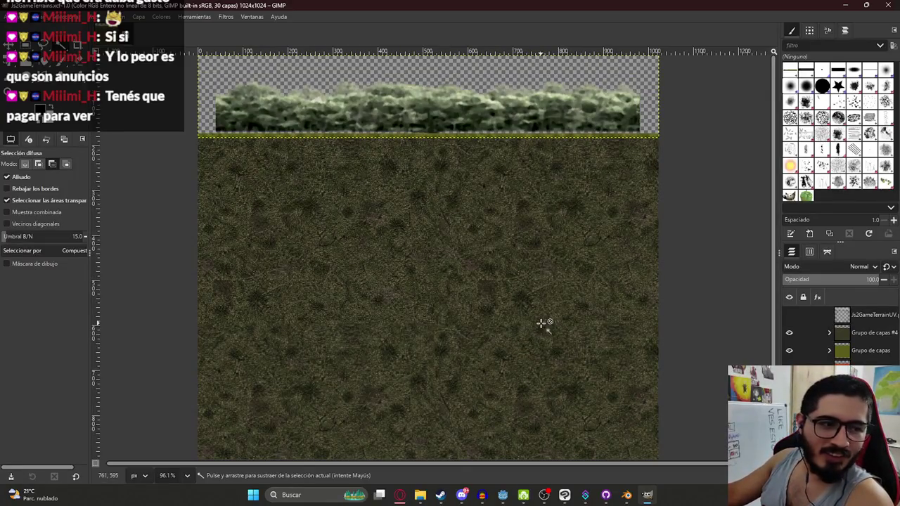
Step: In Blender, select Cylinder.001 and unlink the image from its Image Texture node
mouse_move(524, 496)
click(626, 495)
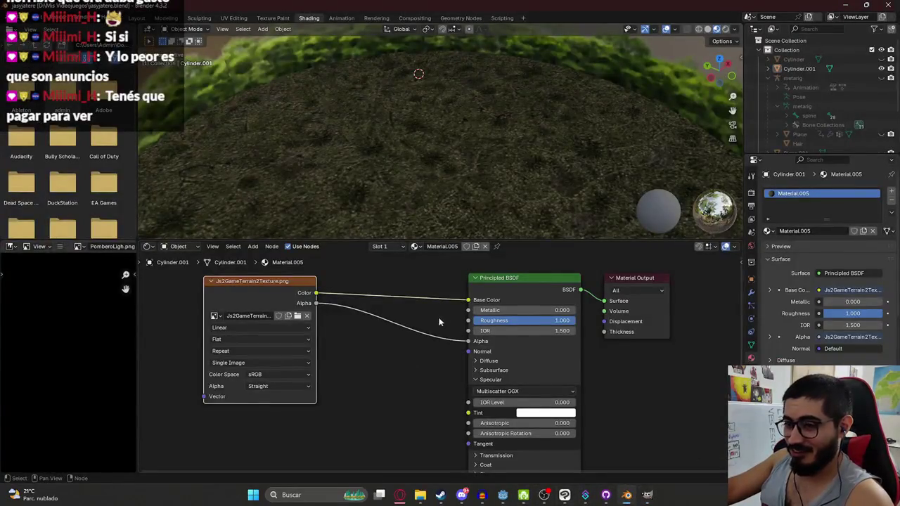
click(489, 140)
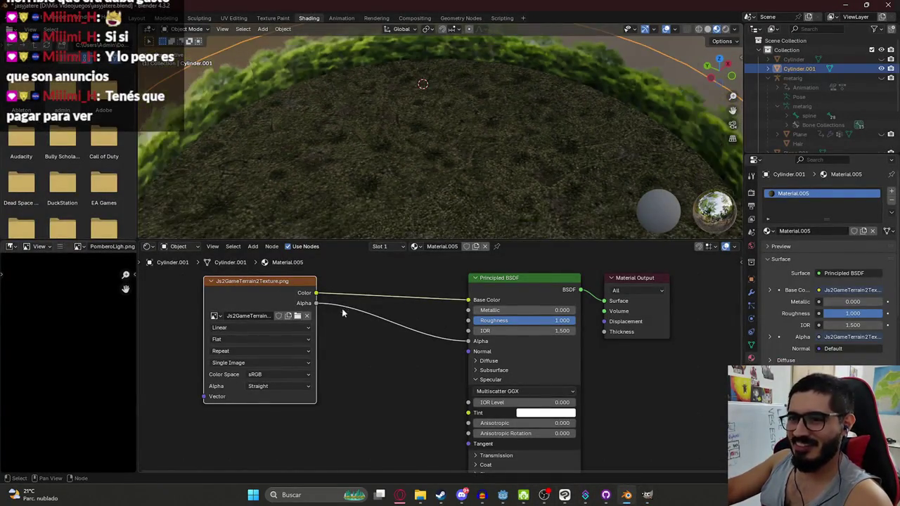
click(307, 316)
Step: Load Js2GameTerrain2Texture.png into the Image Texture node from the file browser
click(291, 316)
scroll(572, 271, down, 5)
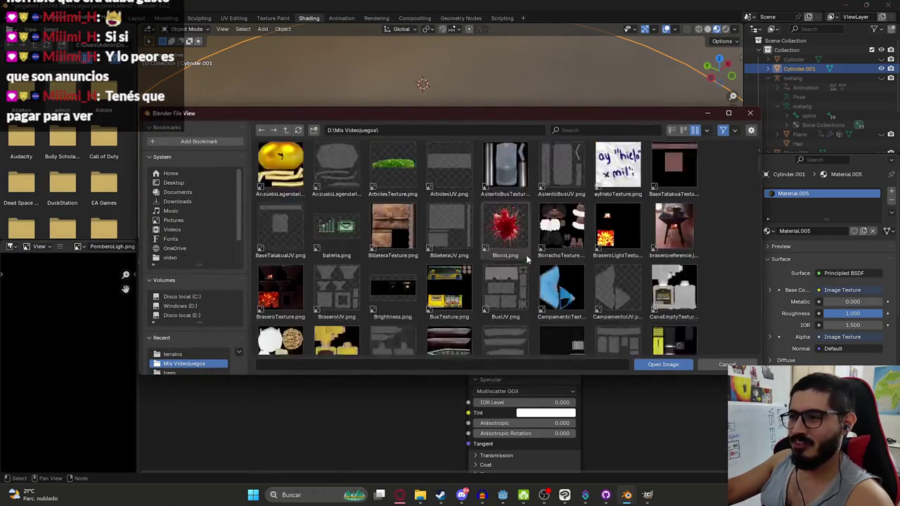
scroll(572, 272, down, 15)
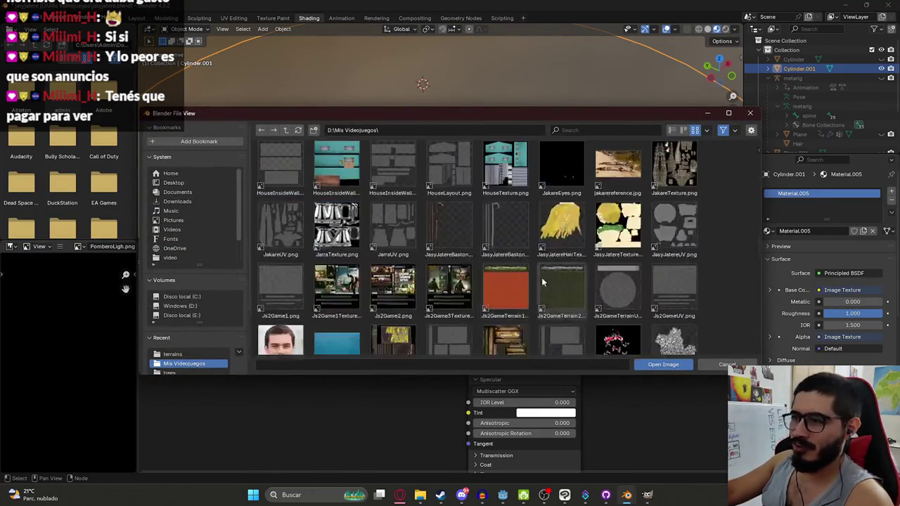
scroll(561, 260, down, 15)
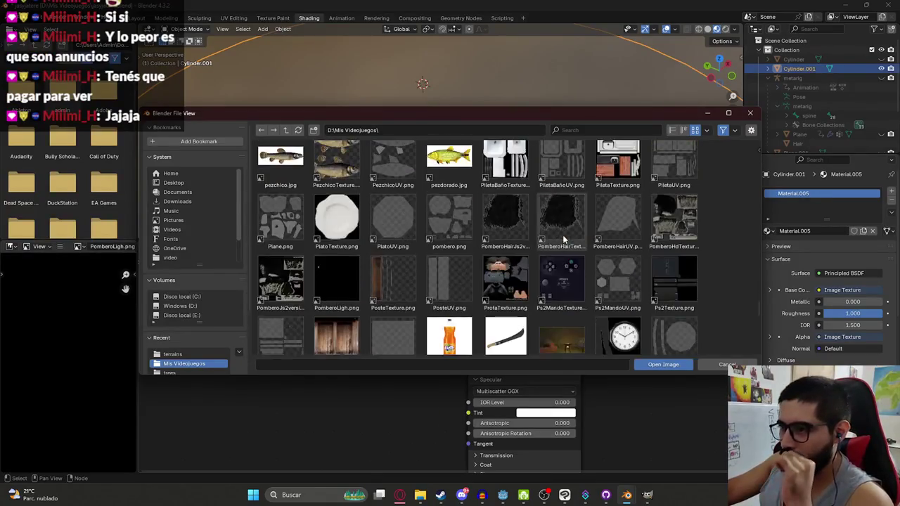
scroll(556, 222, down, 5)
scroll(562, 221, up, 8)
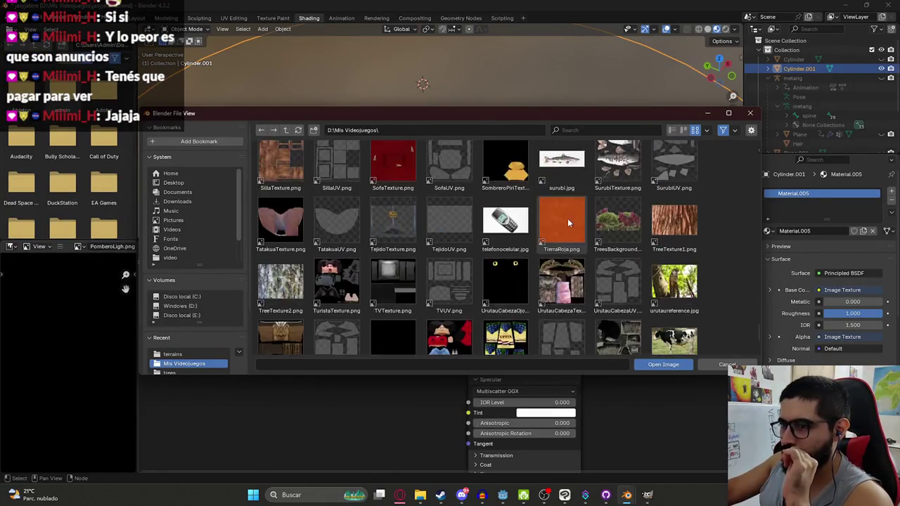
scroll(562, 222, up, 12)
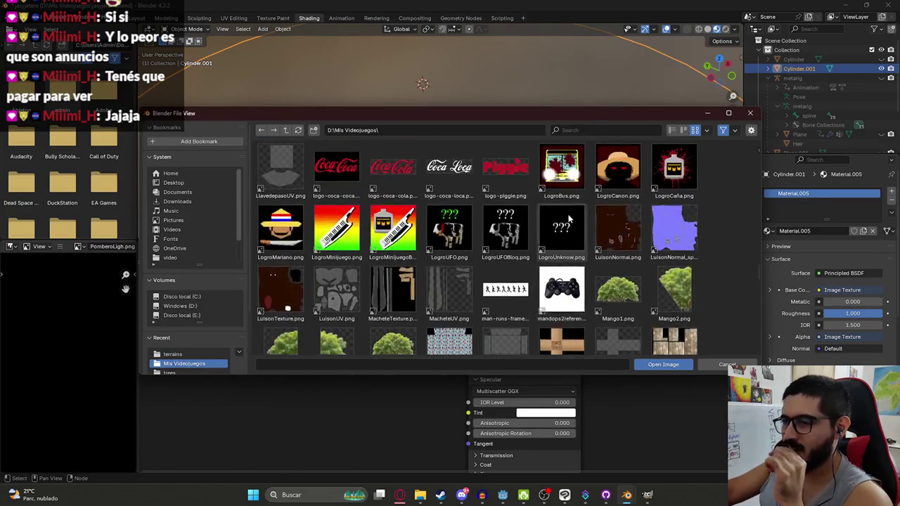
scroll(568, 222, up, 5)
scroll(567, 232, down, 2)
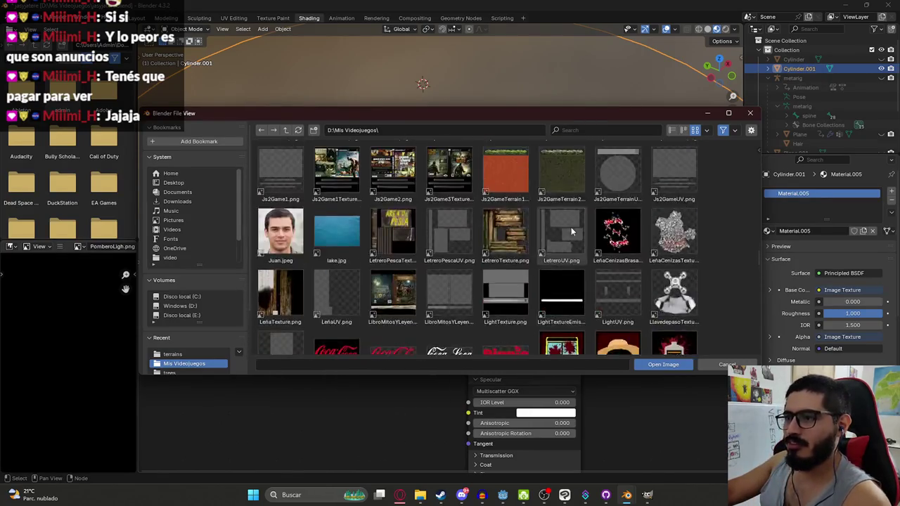
scroll(567, 246, up, 4)
double_click(550, 279)
scroll(478, 137, down, 5)
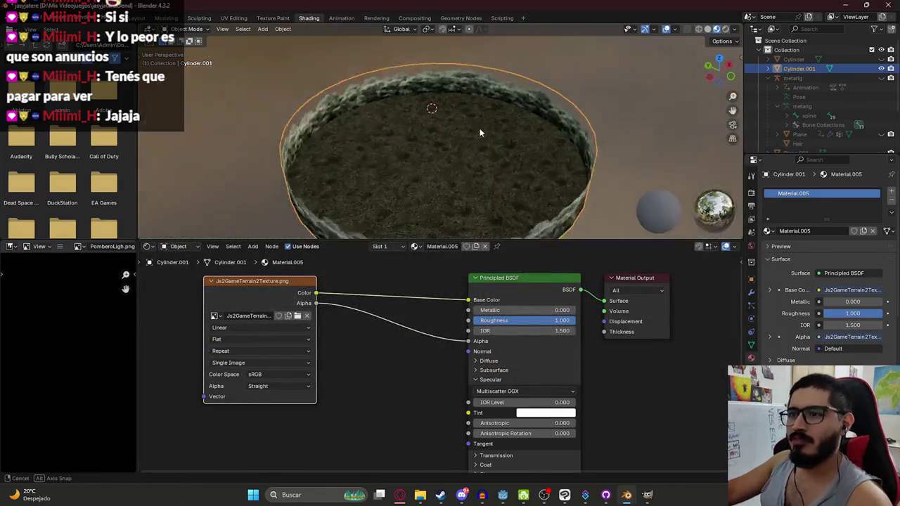
Step: Export the ring as glTF 2.0 over Js2GameTerrain2.glb in the terrains folder
click(27, 21)
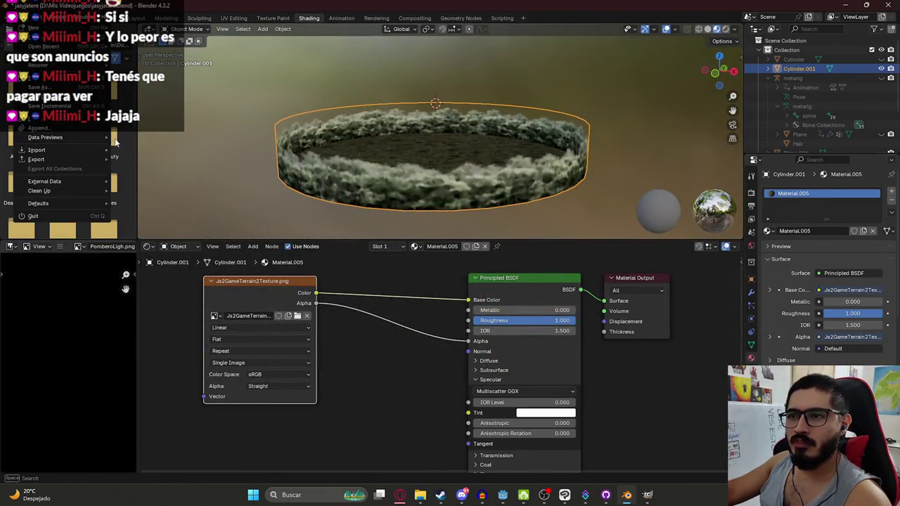
drag(492, 133, 211, 134)
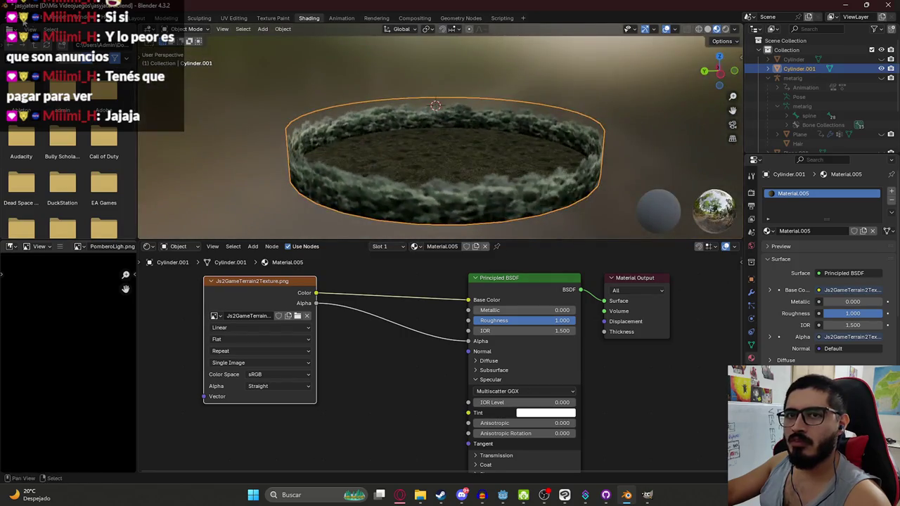
click(25, 17)
mouse_move(82, 158)
click(167, 253)
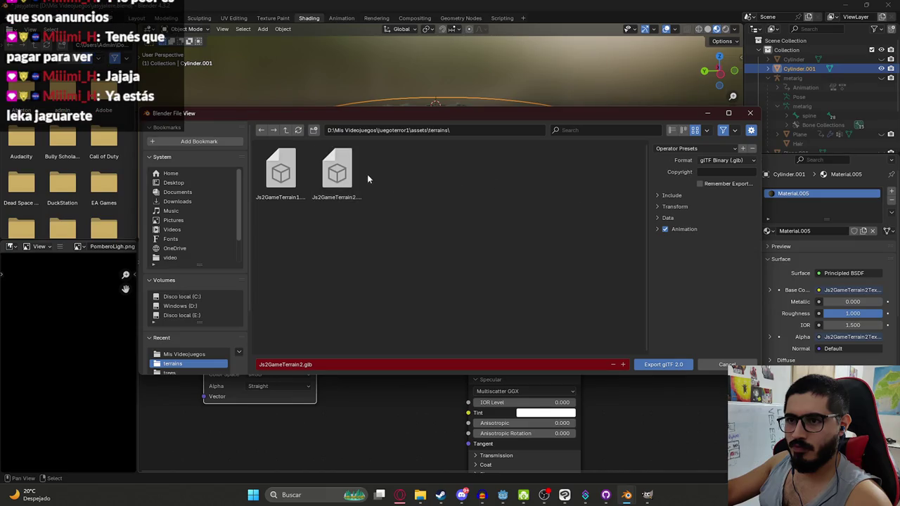
click(337, 173)
click(673, 197)
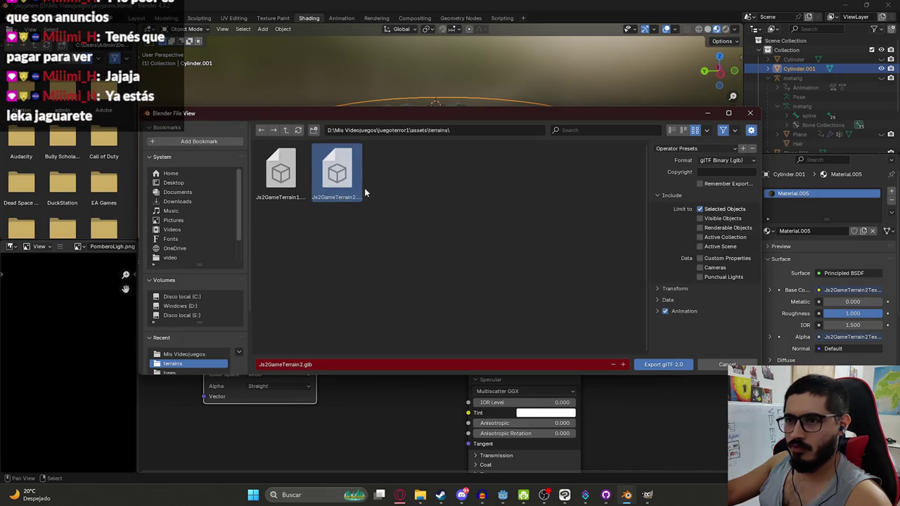
double_click(358, 186)
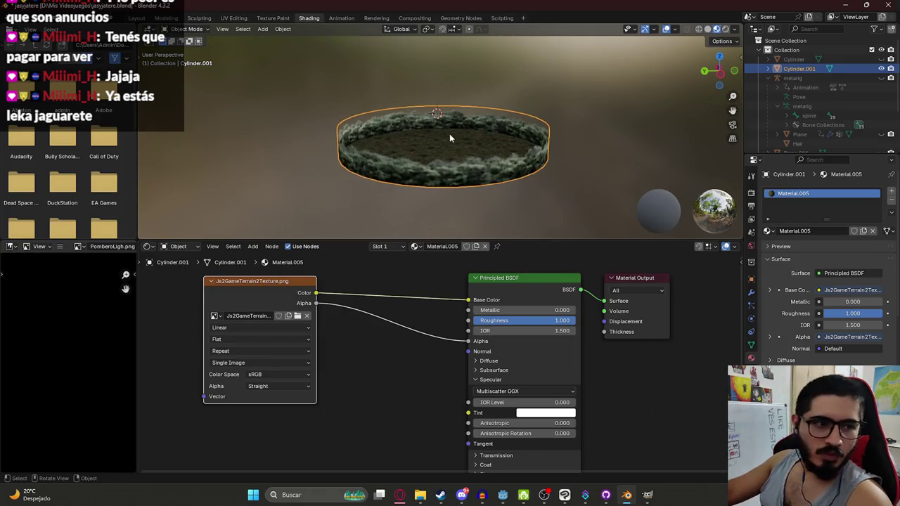
Step: Save jasyjatere.blend and return to Godot
scroll(444, 135, up, 6)
scroll(478, 123, up, 3)
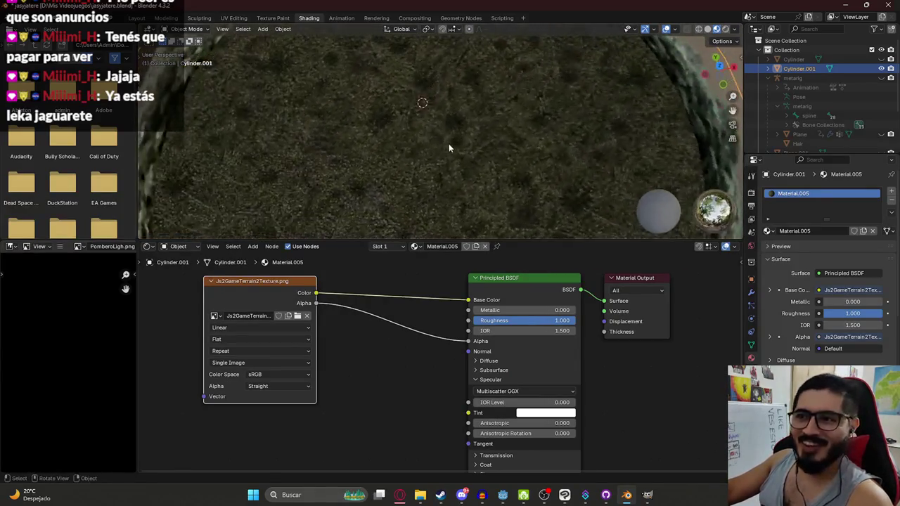
scroll(457, 133, down, 5)
key(ctrl+s)
scroll(463, 148, up, 6)
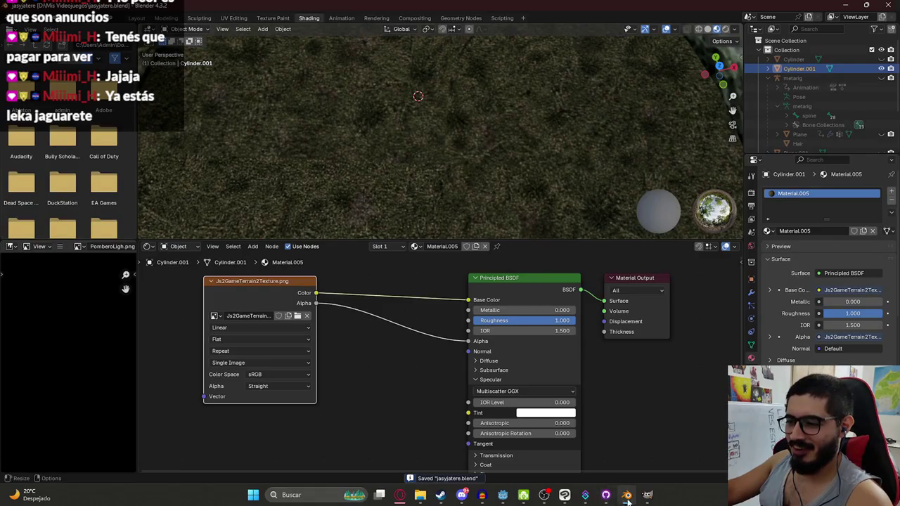
mouse_move(617, 496)
click(503, 495)
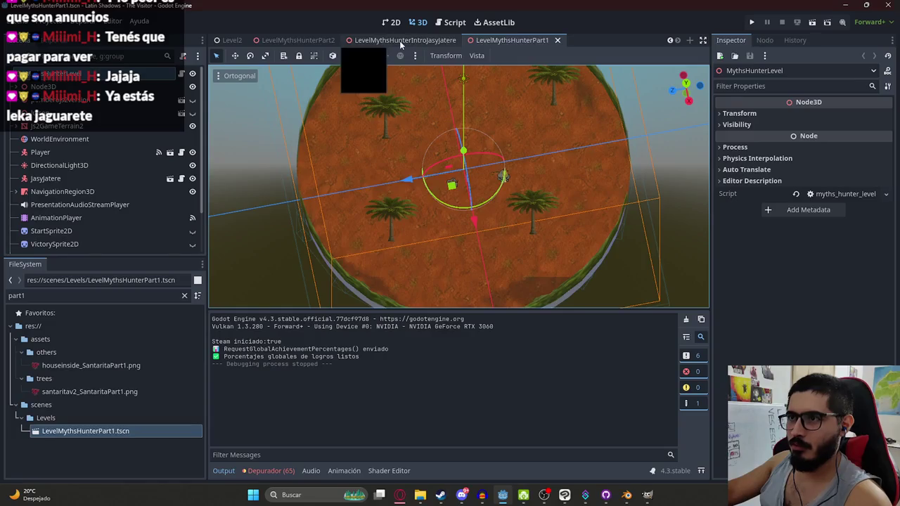
Step: Open the LevelMythsHunterPart2 scene and play it to check the new bush texture
click(307, 40)
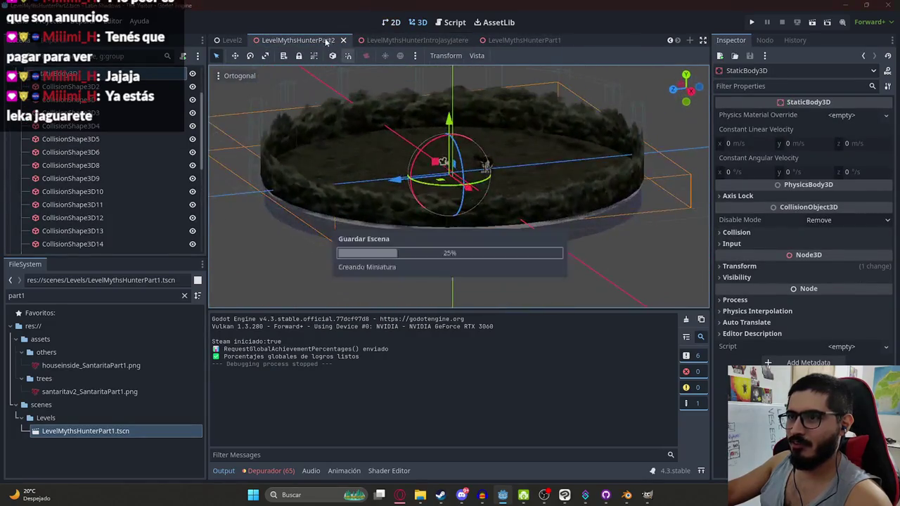
right_click(307, 40)
right_click(281, 41)
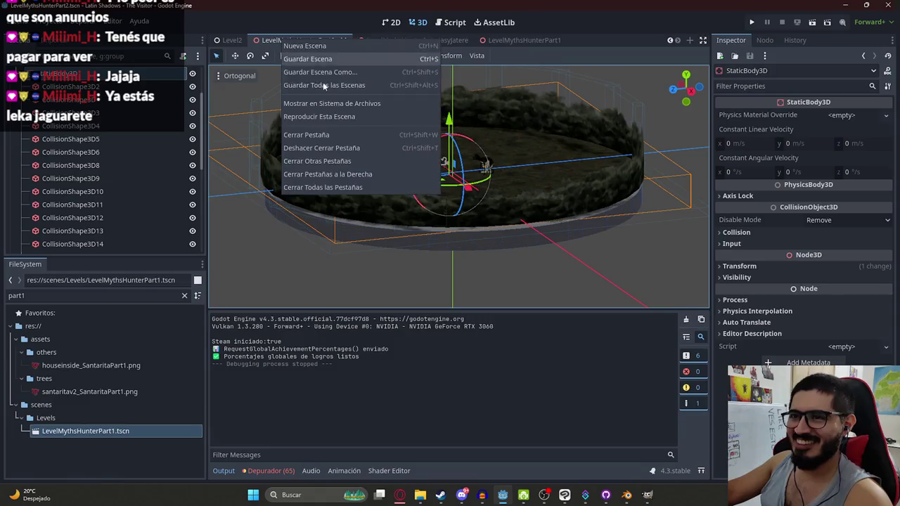
click(350, 118)
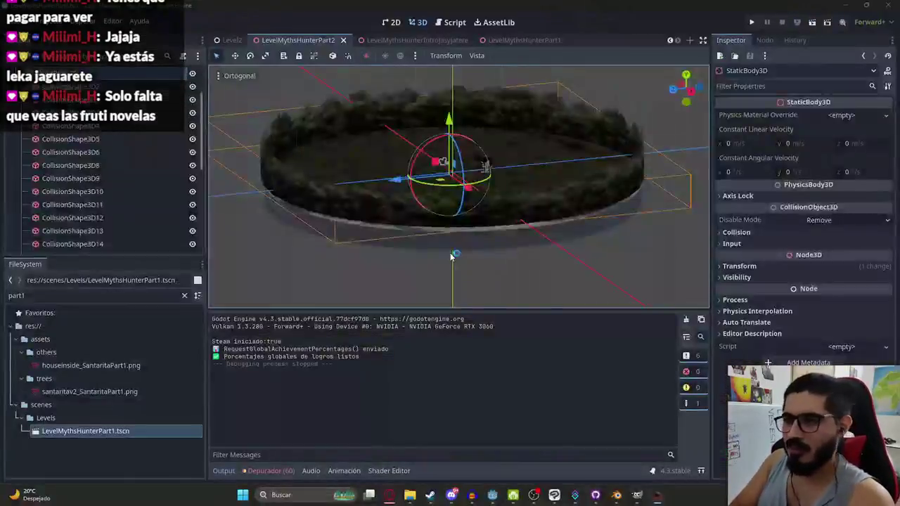
Step: Stop the game and quick-load Js2Level2.tres as the WorldEnvironment's Environment
click(485, 165)
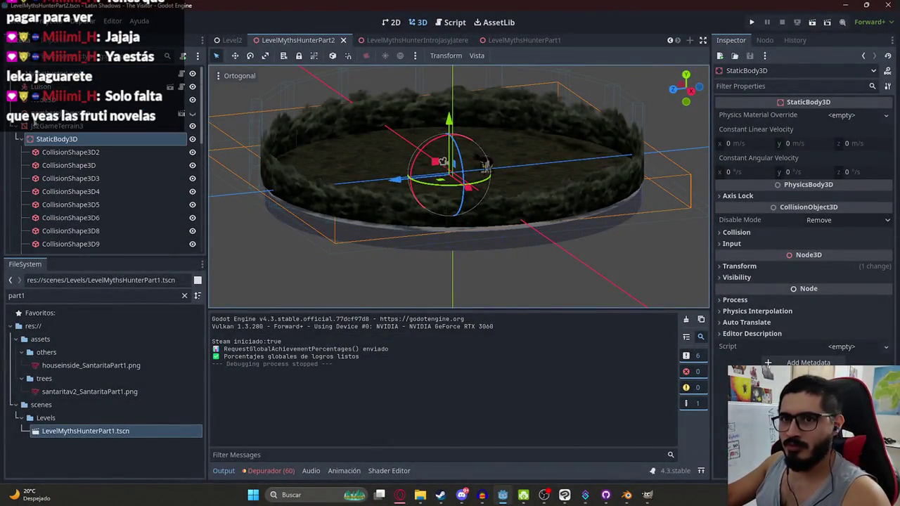
click(15, 130)
click(40, 141)
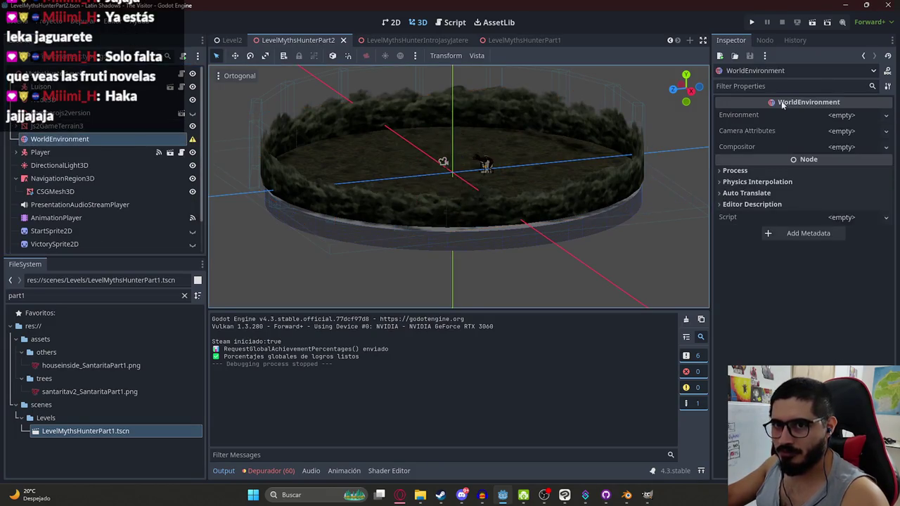
click(856, 116)
click(847, 148)
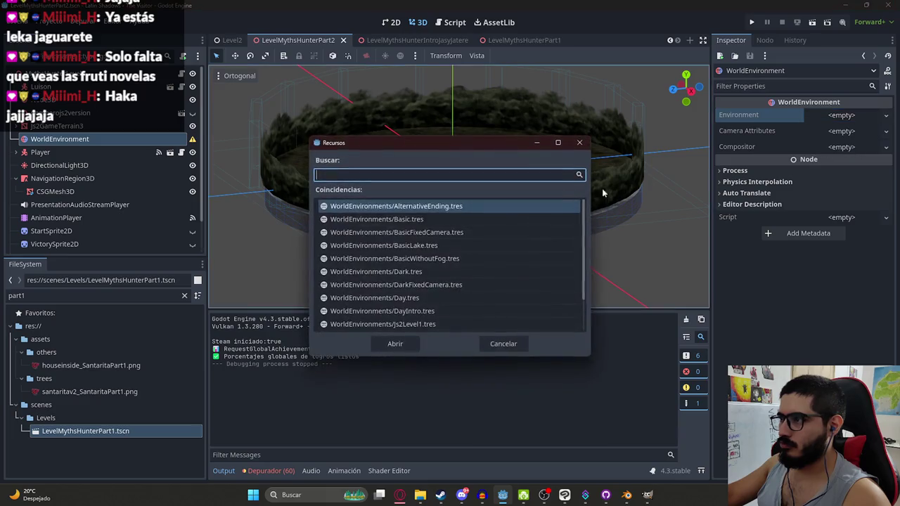
text(j)
double_click(428, 220)
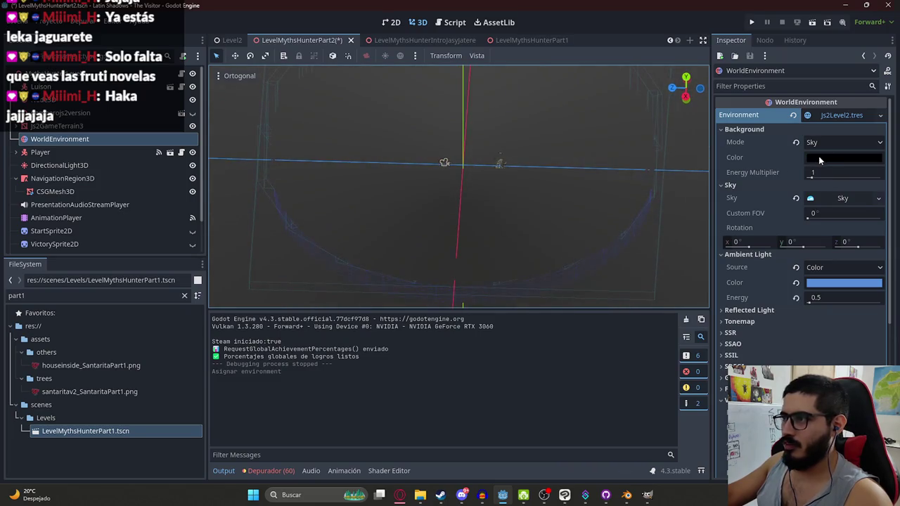
Step: Set the environment Background Color to dark navy and save the scene
click(843, 158)
click(810, 171)
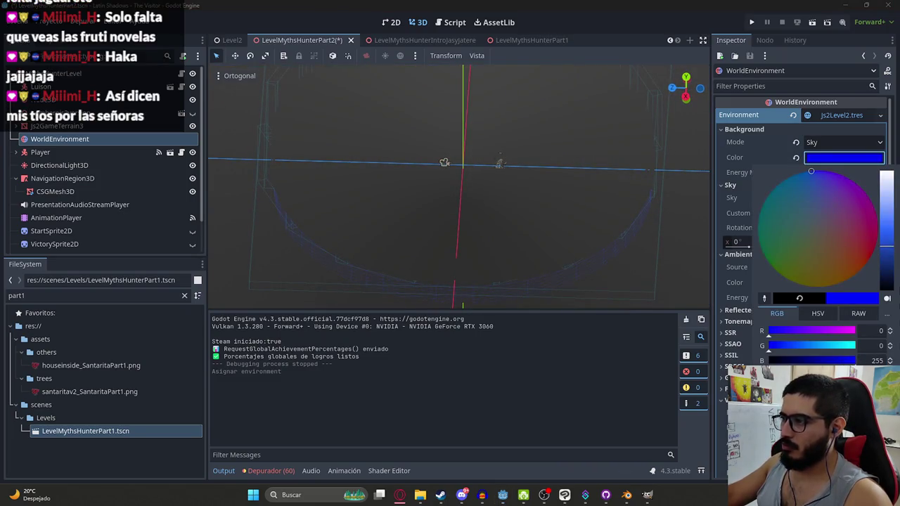
drag(887, 253, 892, 286)
click(309, 43)
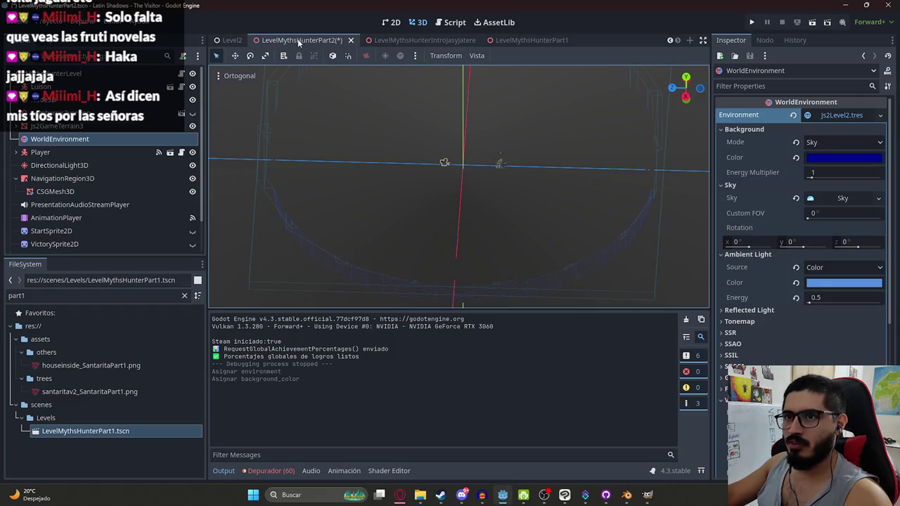
right_click(270, 40)
click(332, 113)
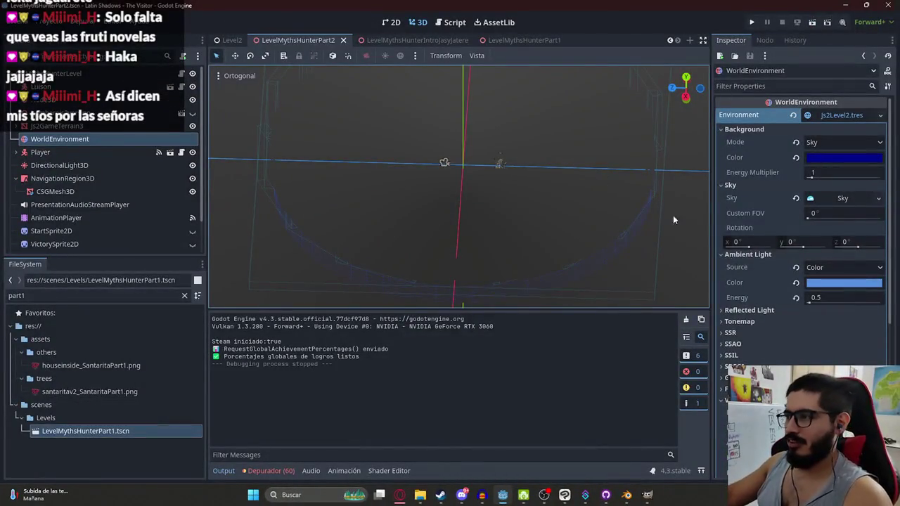
Step: Set the Volumetric Fog Emission colour to dark blue (000024) and save the scene
scroll(749, 326, down, 4)
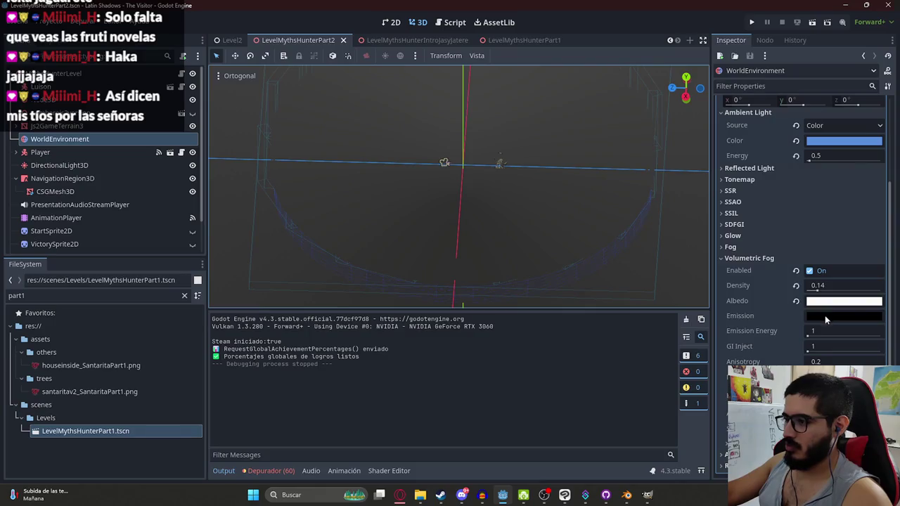
click(827, 315)
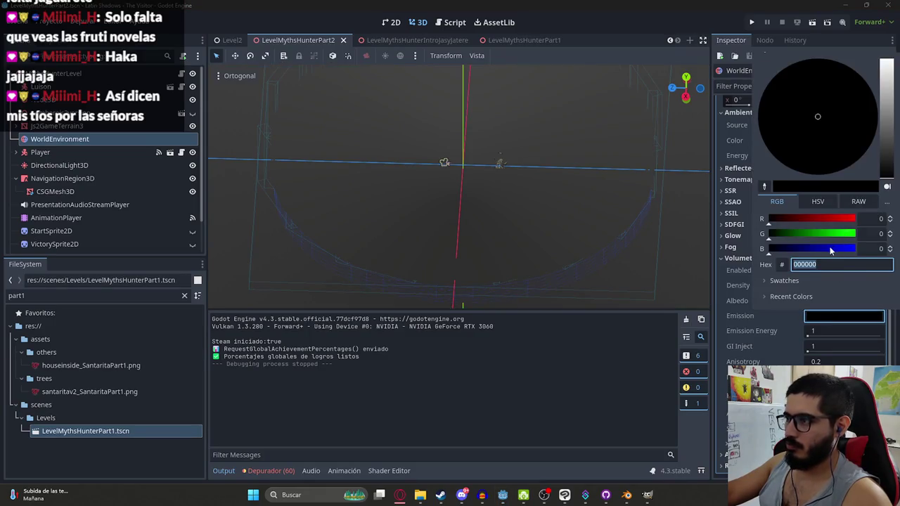
drag(830, 250, 856, 249)
drag(889, 160, 888, 176)
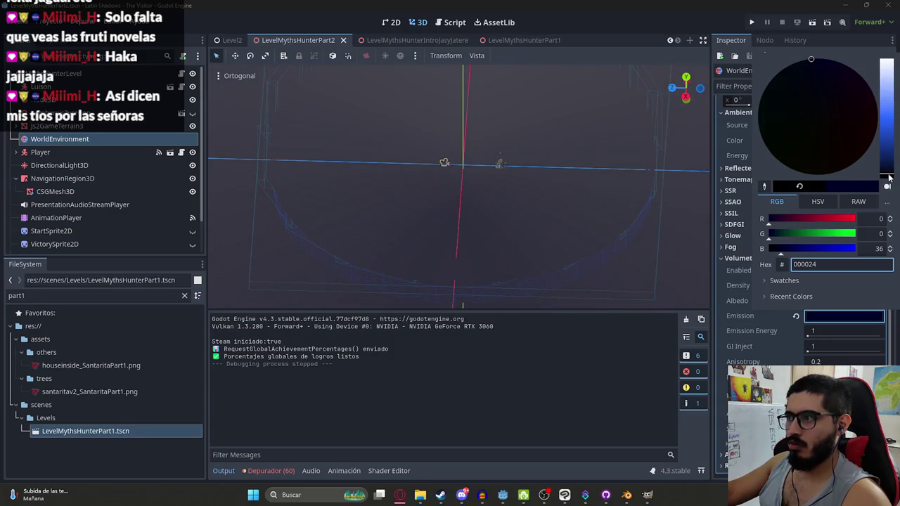
click(386, 80)
key(ctrl+s)
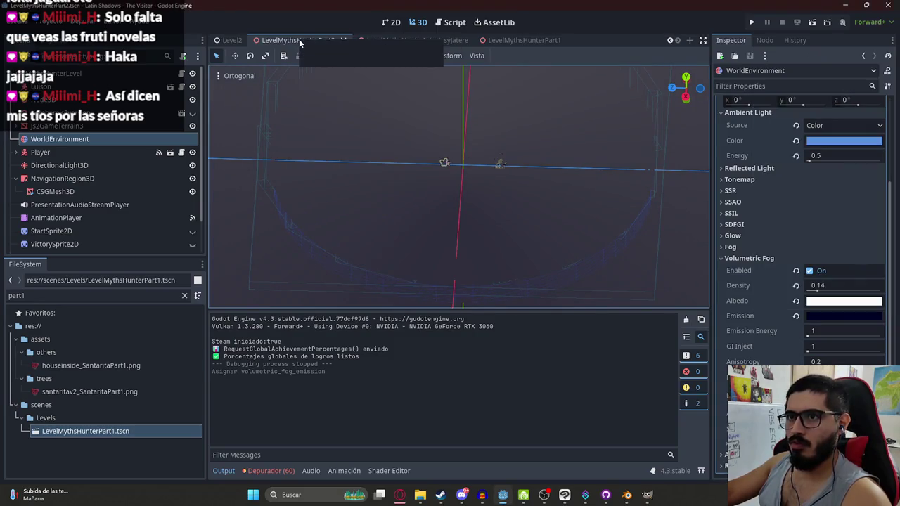
Step: Play the scene to test the fog, then stop the game
right_click(284, 39)
click(320, 105)
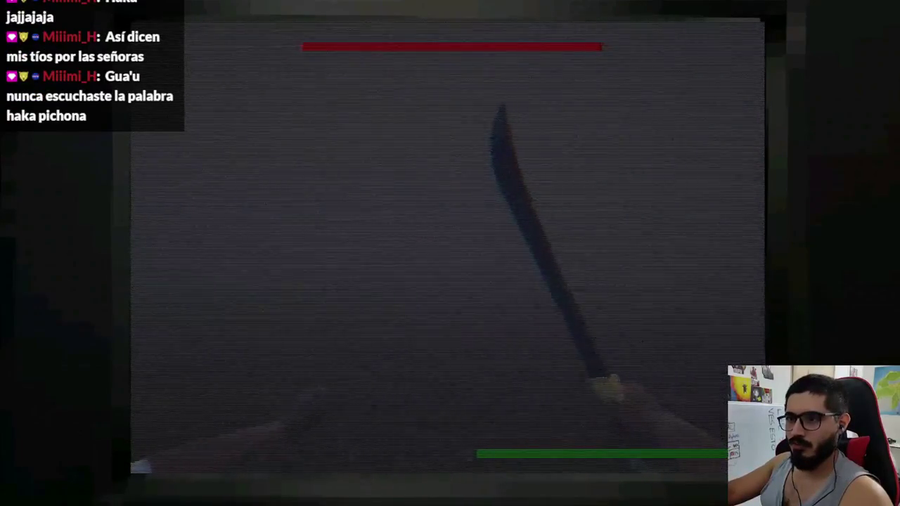
key(F8)
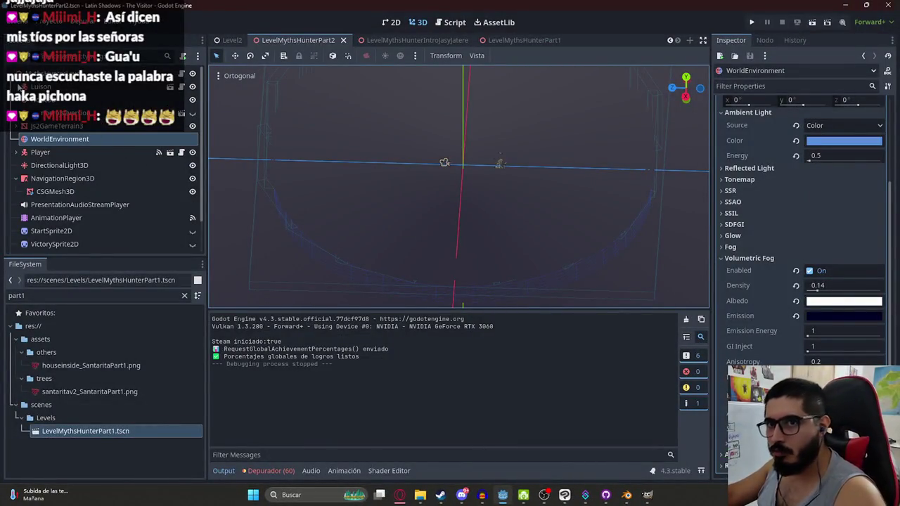
Step: Preview the player's Camera3D view in the viewport
click(16, 152)
click(53, 178)
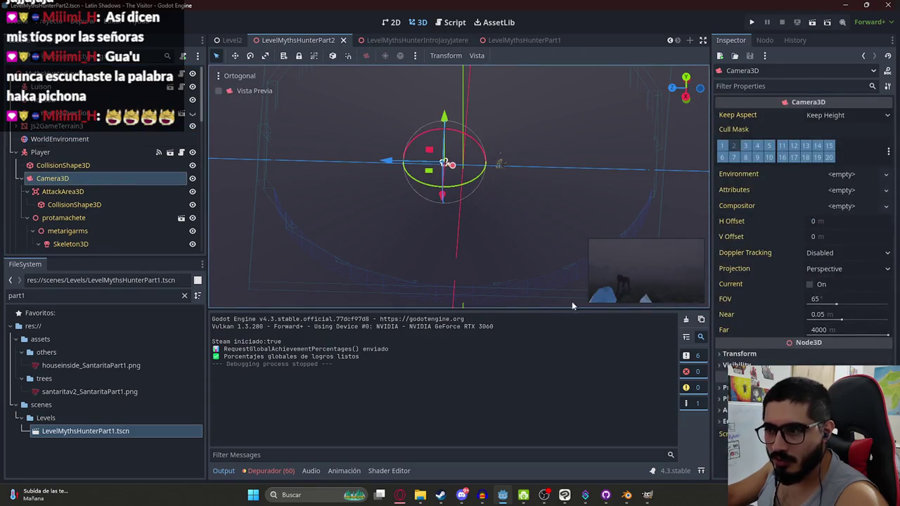
drag(595, 300, 497, 295)
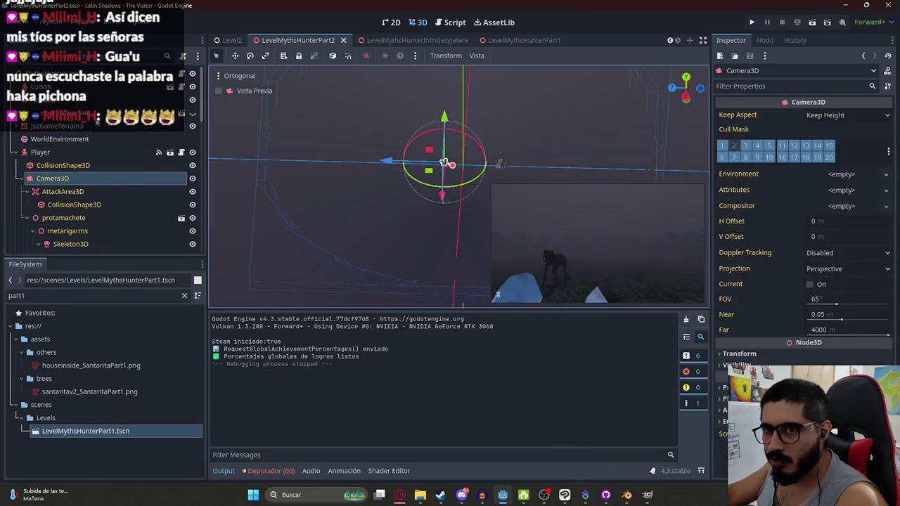
click(16, 152)
Step: Lower the WorldEnvironment Volumetric Fog Density to 0.1
click(52, 139)
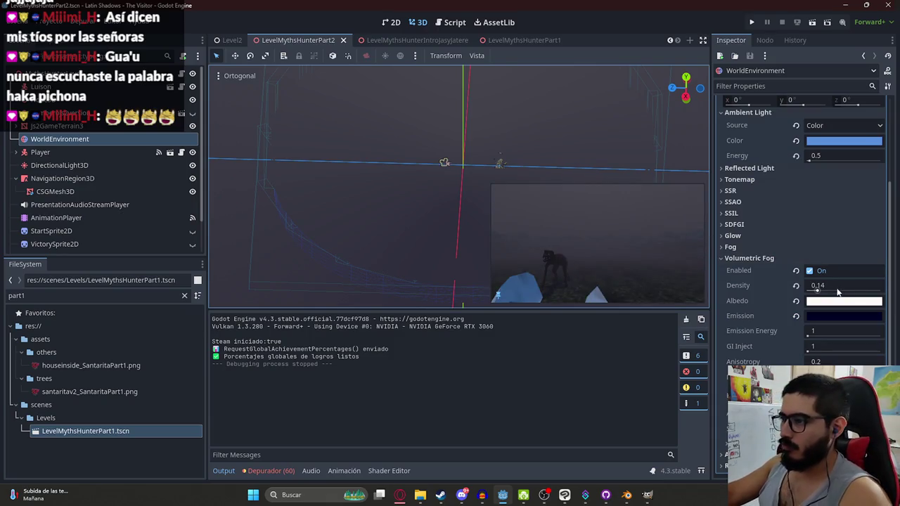
click(837, 289)
text(05)
key(Return)
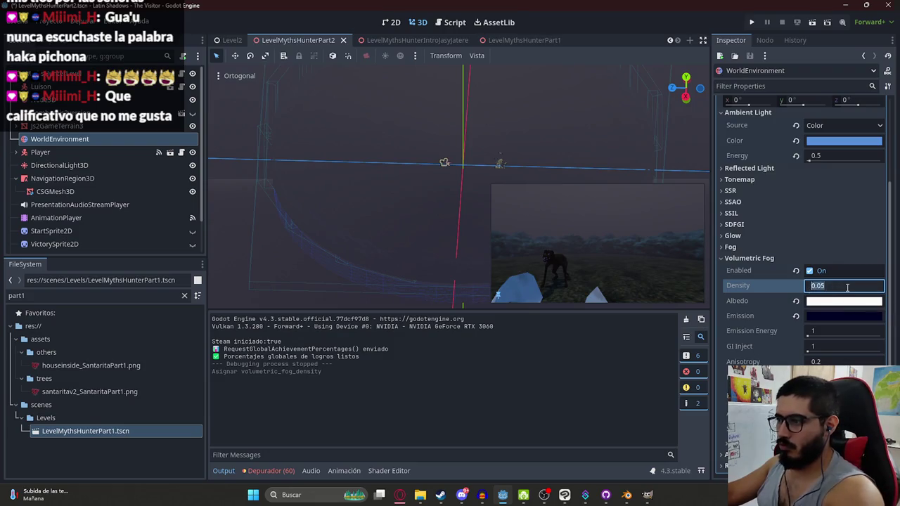
text(1)
key(Return)
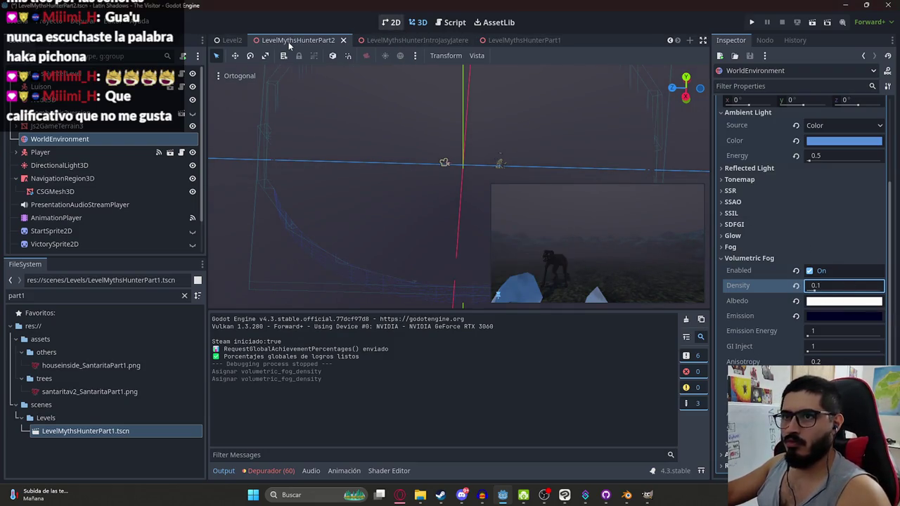
Step: Play-test the scene with the thinner fog, swinging the machete at the enemy, then stop
right_click(286, 42)
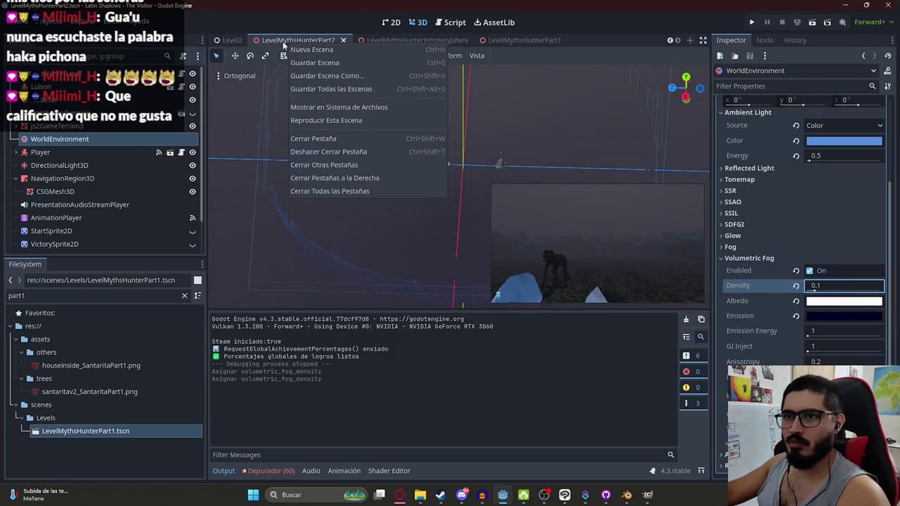
click(306, 121)
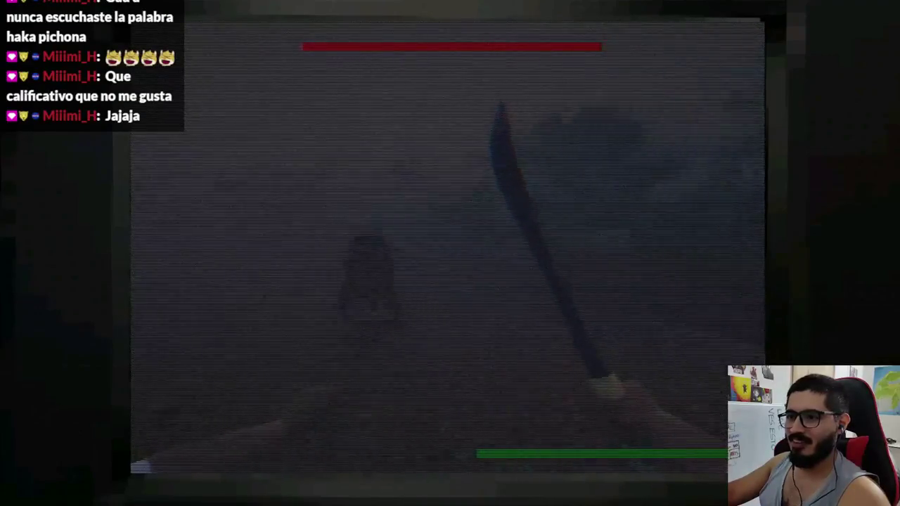
click(446, 246)
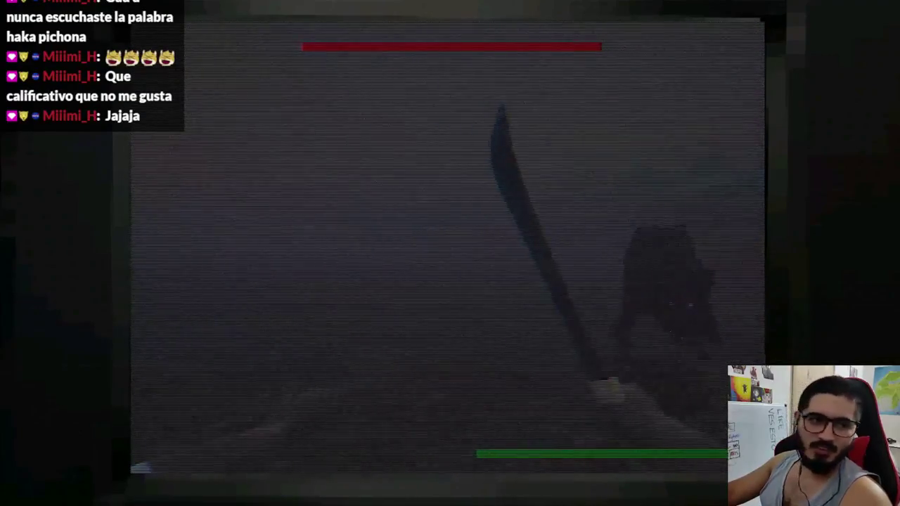
click(447, 246)
click(447, 246)
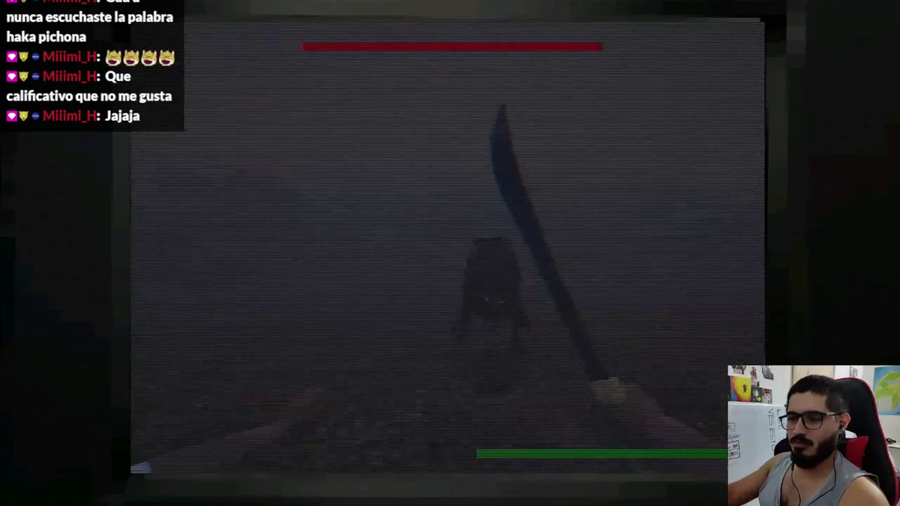
key(F8)
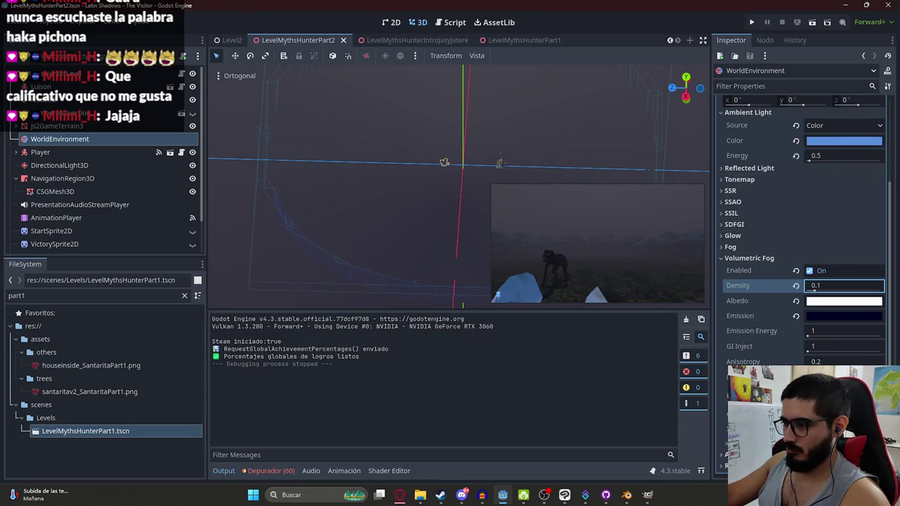
Step: Commit the 0.1 fog density and play-test the scene once more
key(Return)
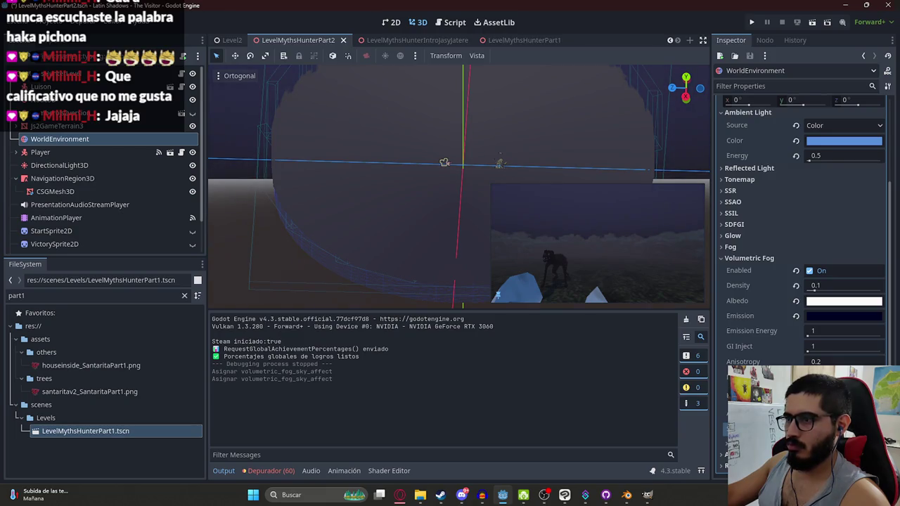
right_click(291, 42)
click(336, 120)
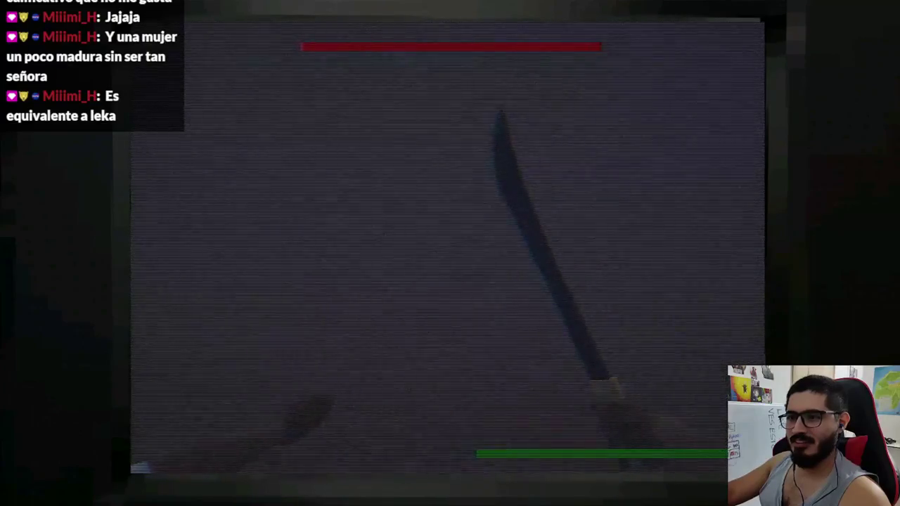
key(F8)
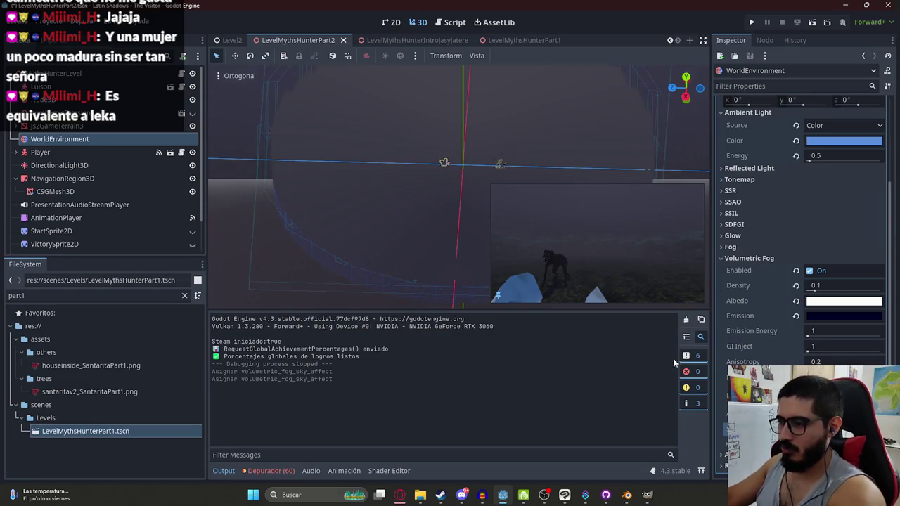
right_click(291, 40)
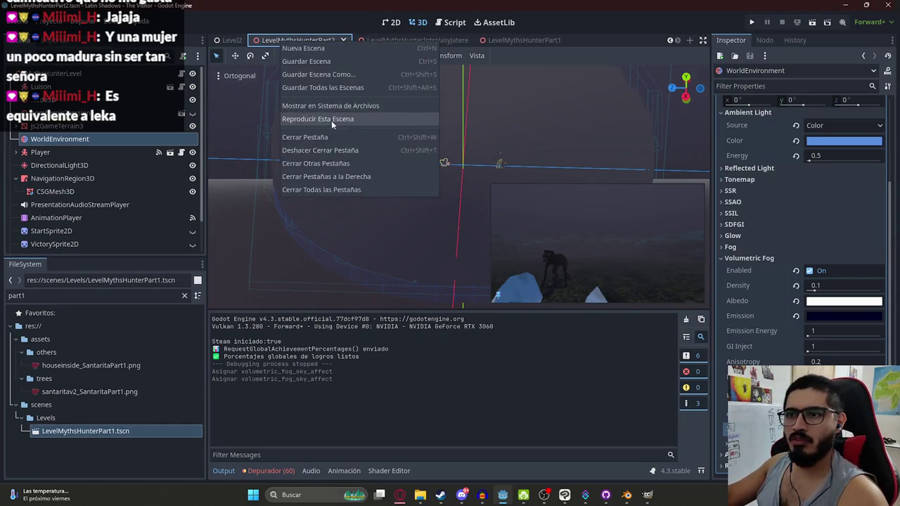
click(331, 120)
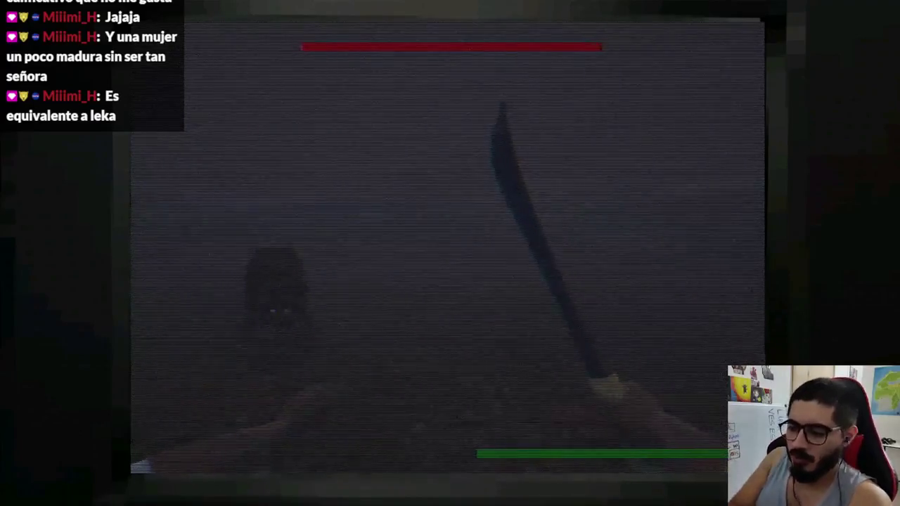
key(F8)
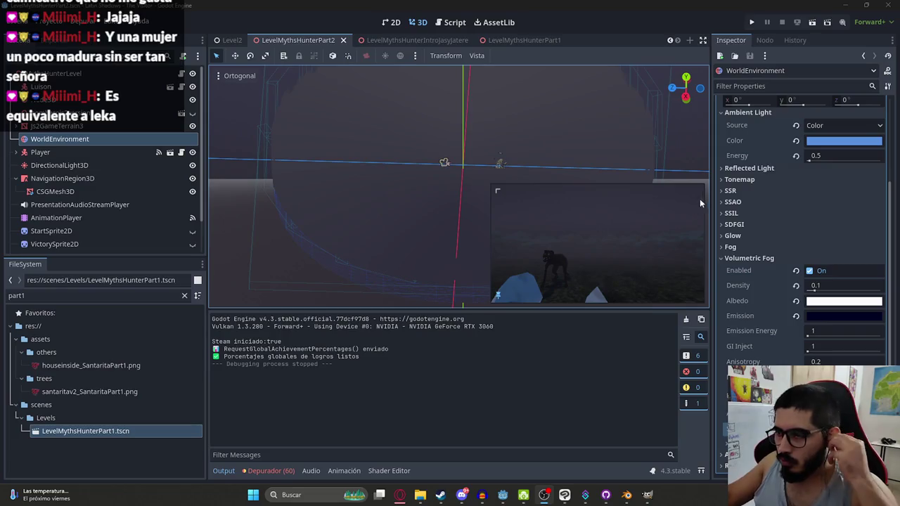
mouse_move(360, 195)
mouse_down()
mouse_move(386, 213)
mouse_move(399, 5)
mouse_move(425, 172)
mouse_move(454, 227)
mouse_move(454, 202)
mouse_up()
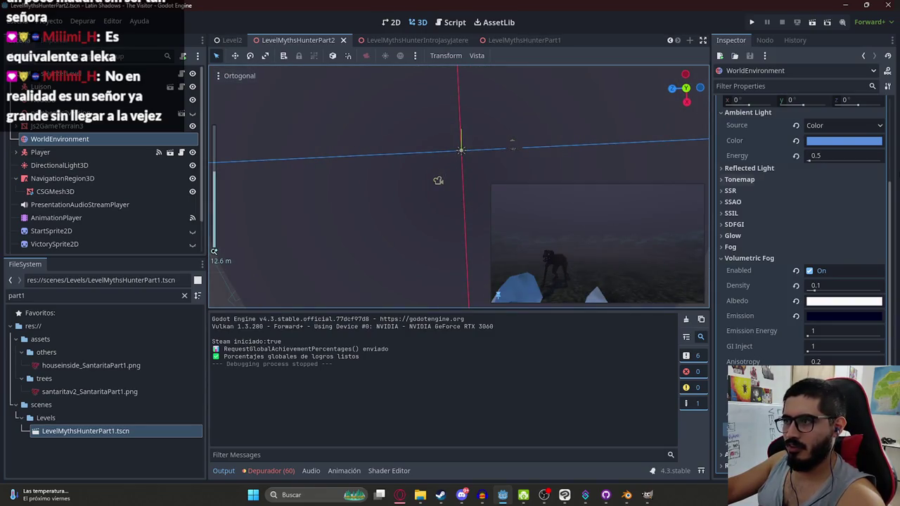
mouse_move(511, 201)
mouse_down()
mouse_move(436, 179)
mouse_move(329, 106)
mouse_up()
click(103, 152)
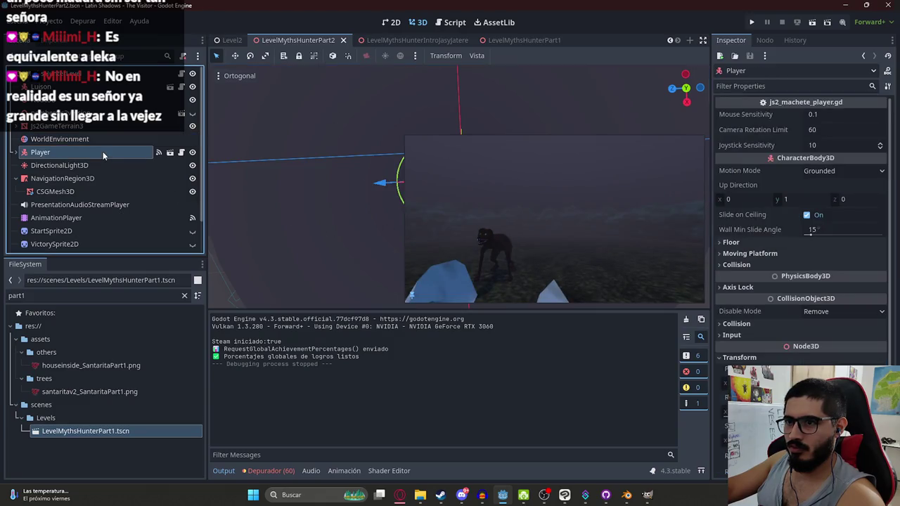
click(605, 495)
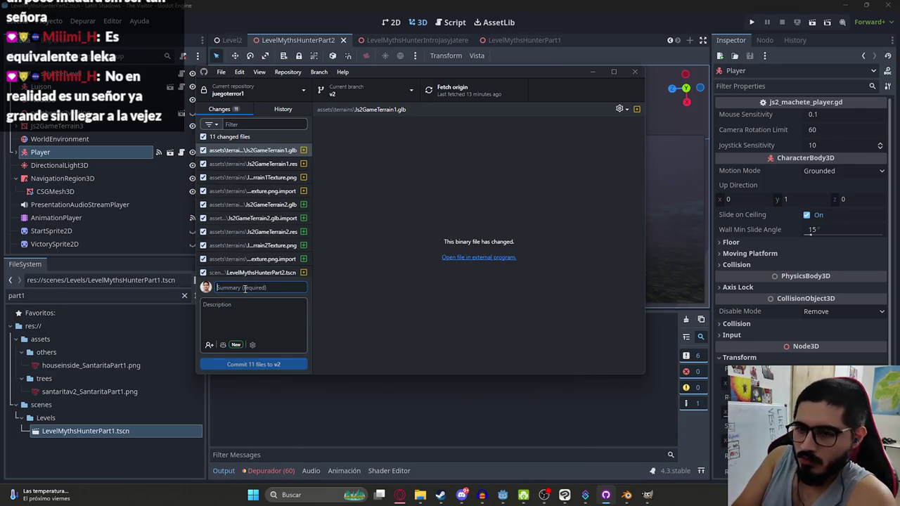
Step: Commit the 11 files to v2 with a refactor summary about Jasy Jatere y Luison, then push
text(refac)
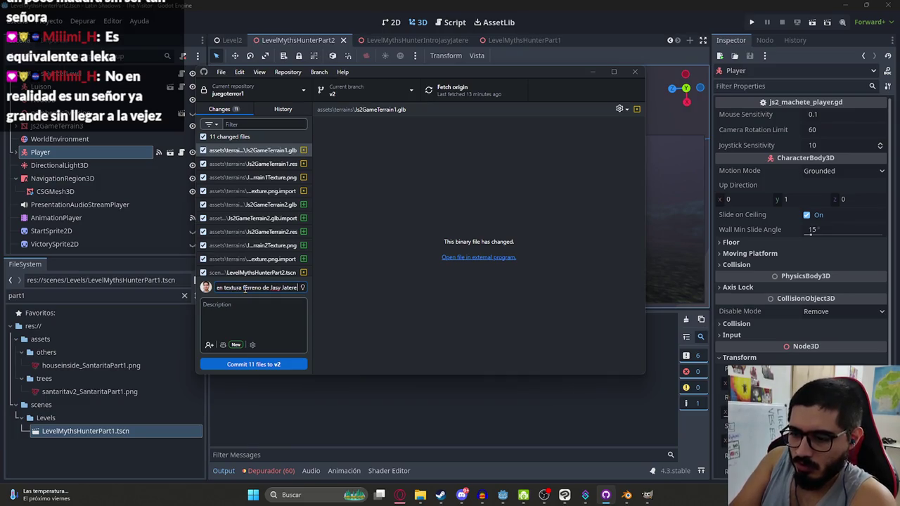
text(: Terren)
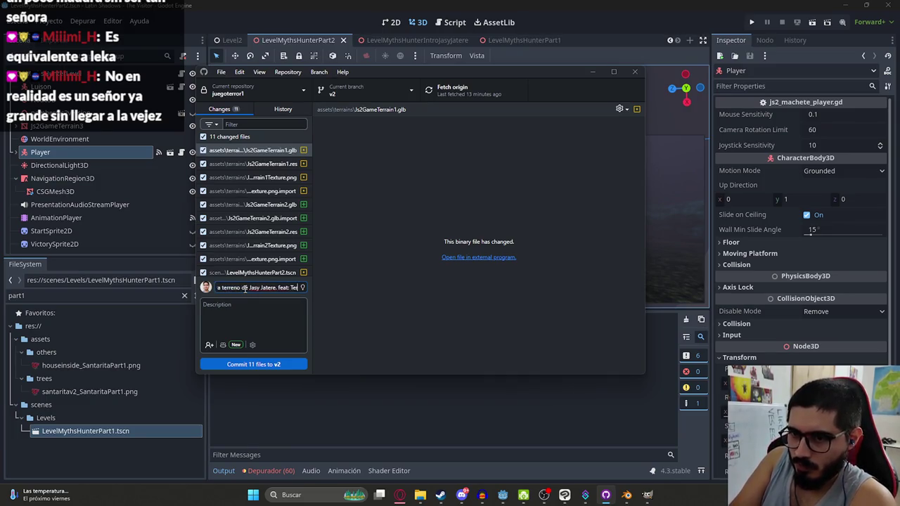
key(BackSpace)
key(BackSpace)
key(BackSpace)
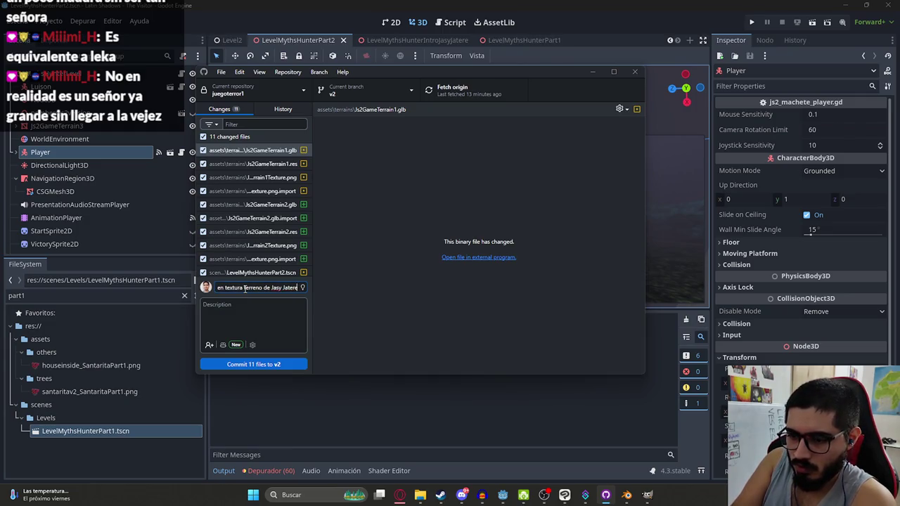
key(BackSpace)
key(BackSpace)
key(BackSpace)
text(y Luison)
key(ctrl+Return)
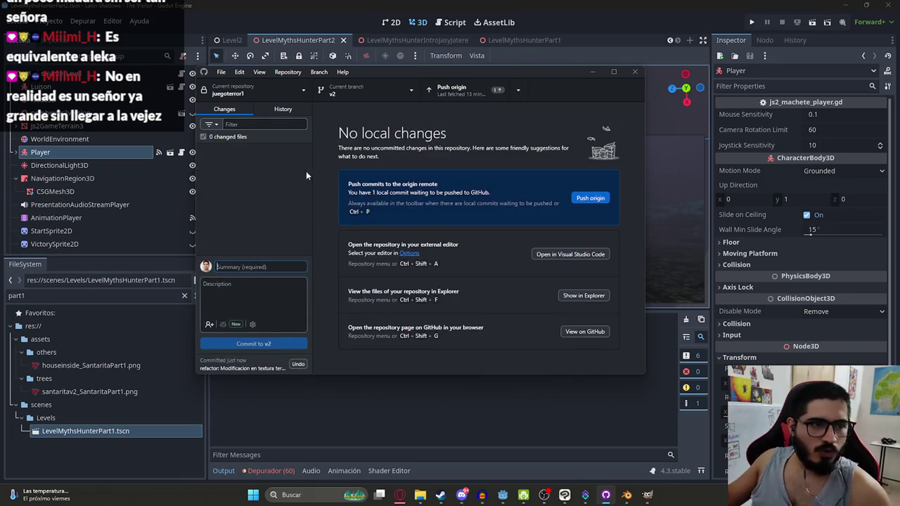
click(481, 96)
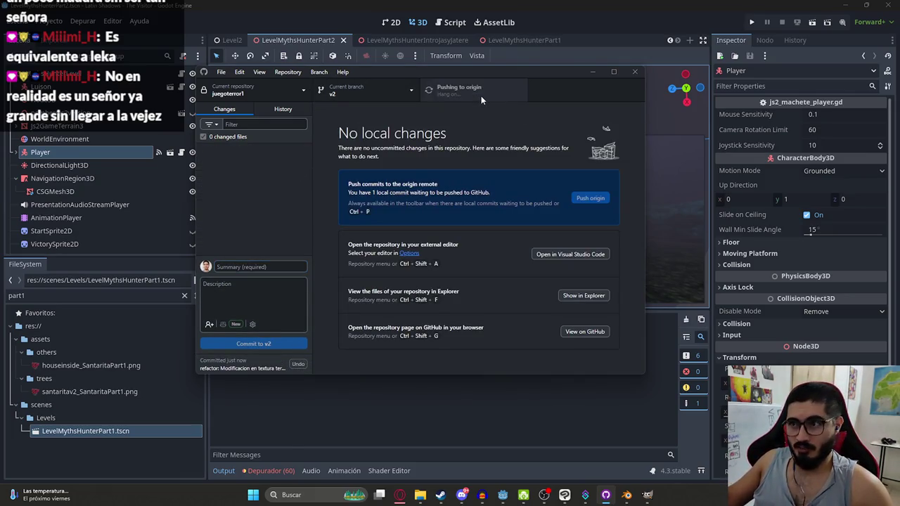